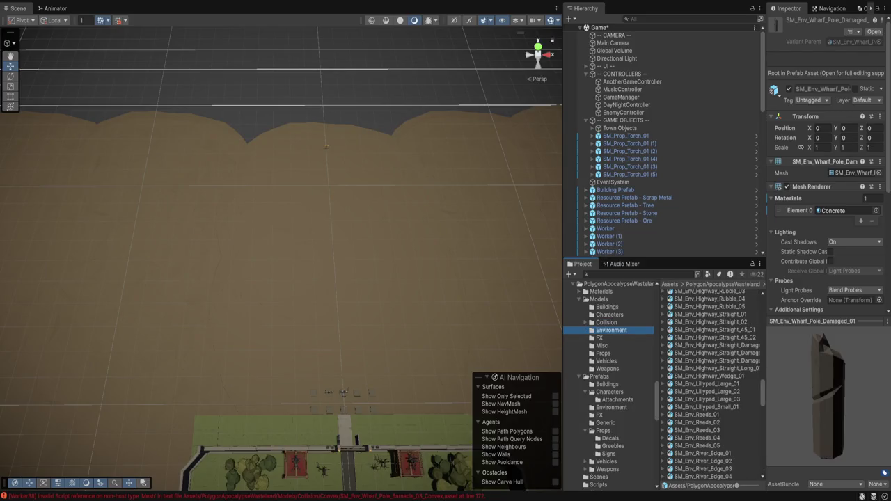
- Open Prefabs > Environment and step through the butte environment prefabs
click(599, 376)
click(611, 407)
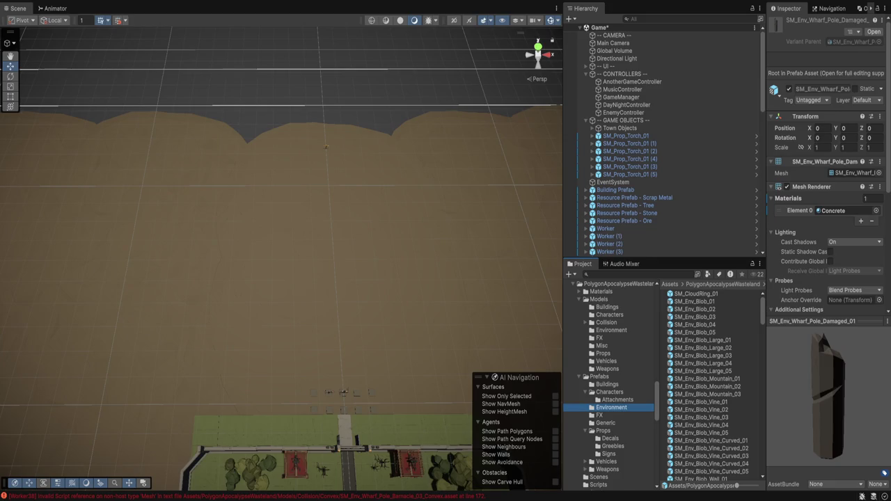
click(606, 422)
click(611, 407)
scroll(710, 383, down, 5)
click(696, 386)
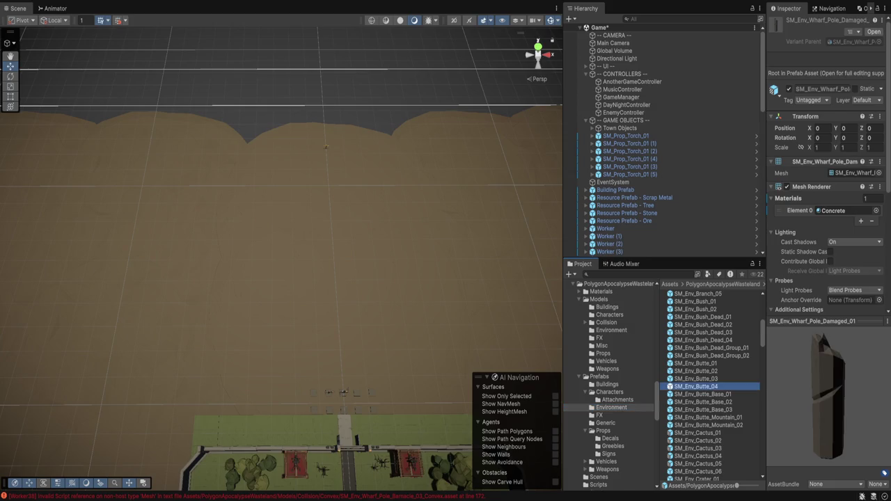
key(Down)
key(Down)
key(Down)
key(Down)
key(Down)
key(Down)
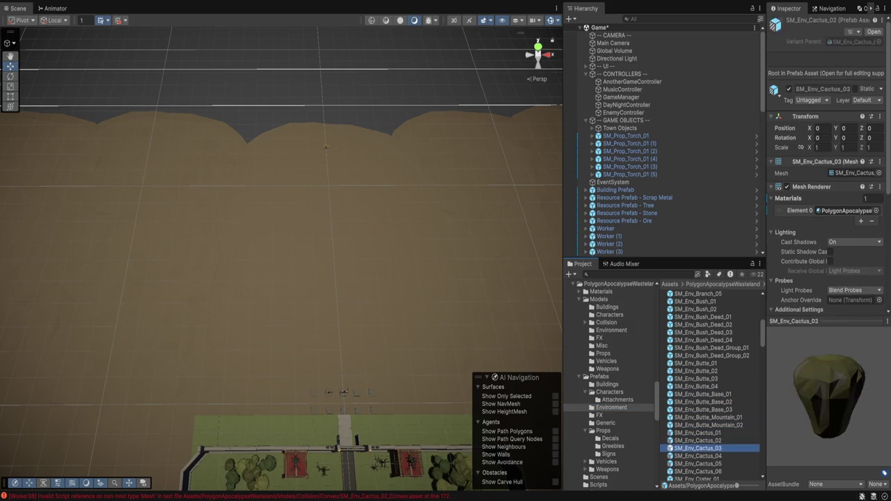
key(Down)
key(Down)
key(Down)
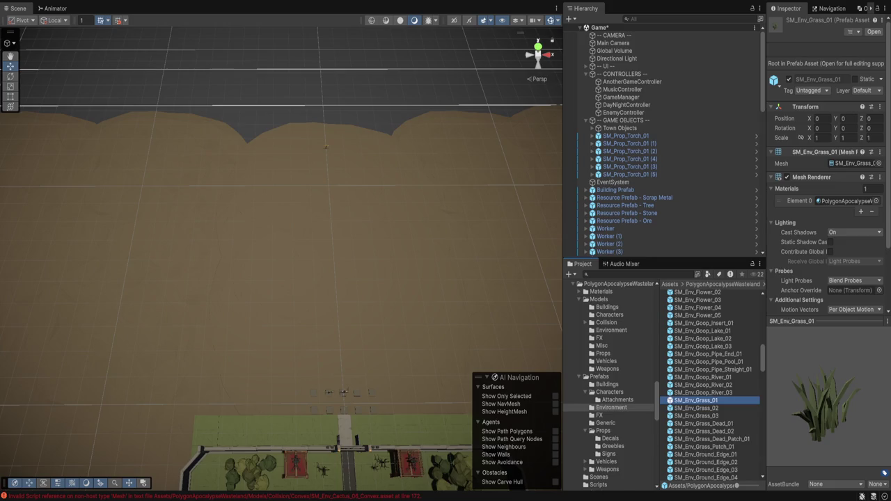
- Preview the ground slope, SM_Env_River_Edge_05, SM_Env_Rock_Pebbles_04, palm tree and SM_Env_Wharf_Moor_01 prefabs, then list the Props models
scroll(710, 386, down, 3)
click(703, 404)
scroll(709, 386, down, 5)
click(703, 390)
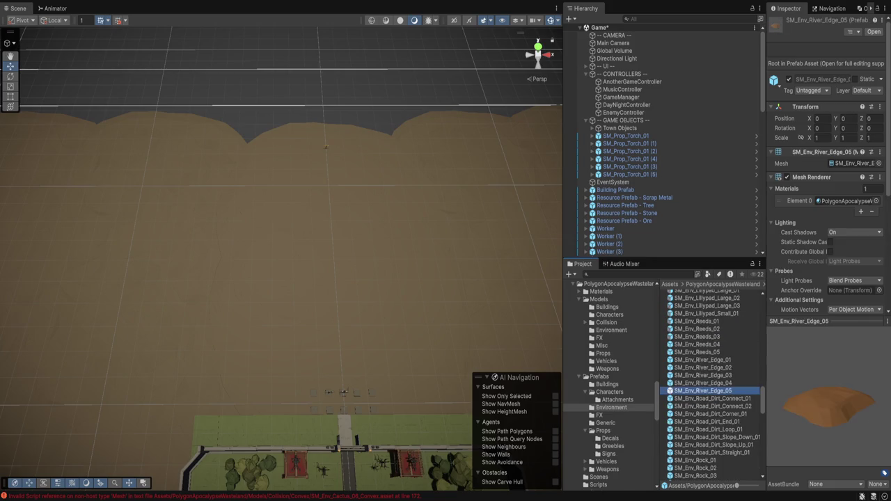
scroll(710, 386, down, 5)
click(706, 358)
scroll(710, 386, down, 5)
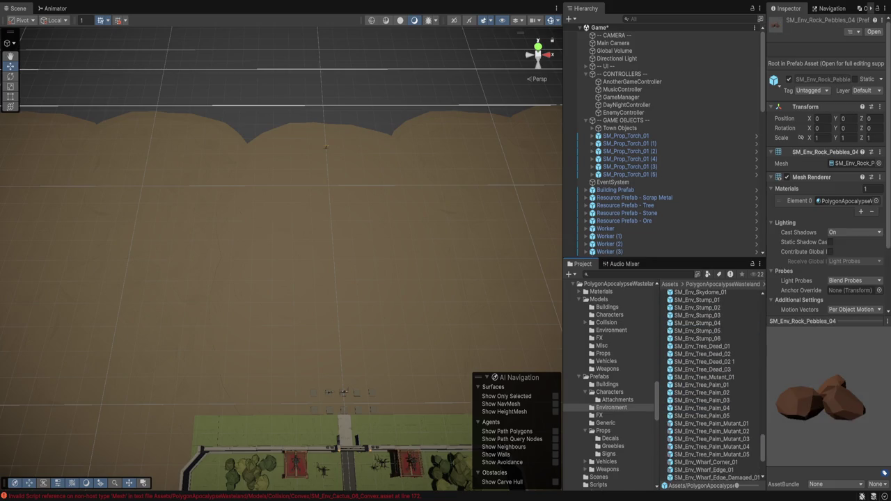
click(706, 400)
scroll(709, 387, down, 5)
click(702, 376)
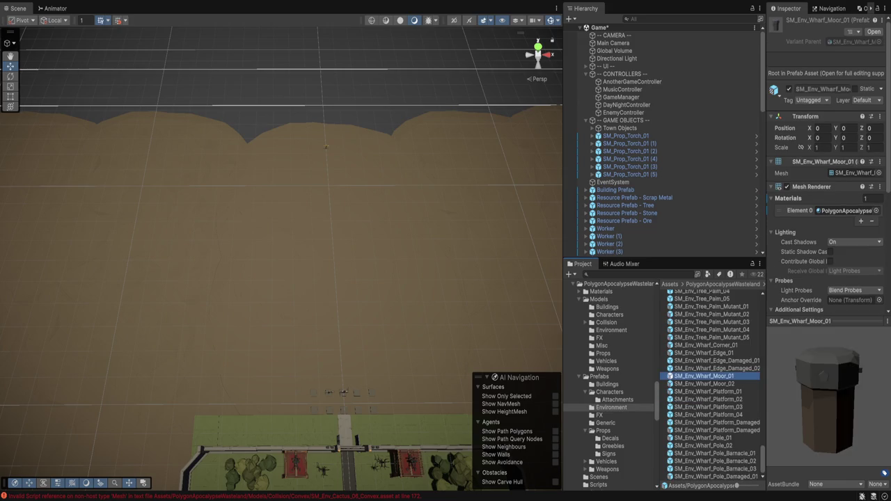
click(599, 338)
click(603, 353)
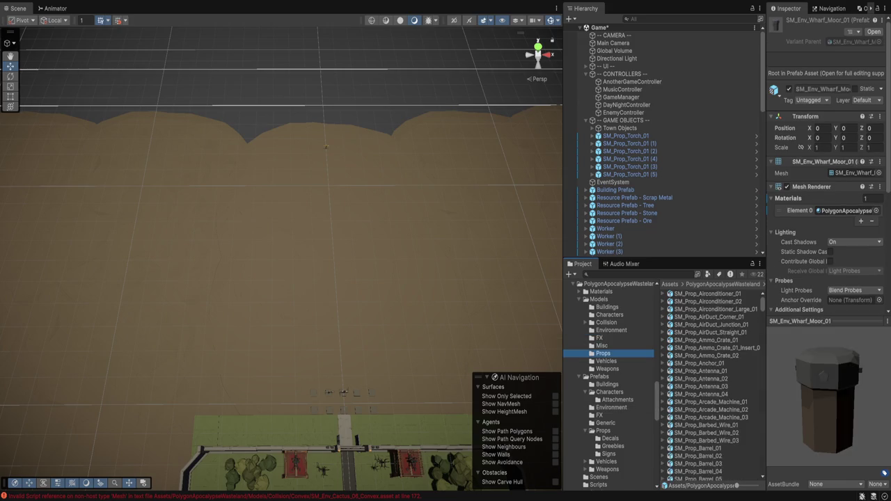
- Preview the SM_Prop_Airconditioner_02 and SM_Prop_Antenna_02 models, then show the Props prefabs
click(703, 300)
click(699, 378)
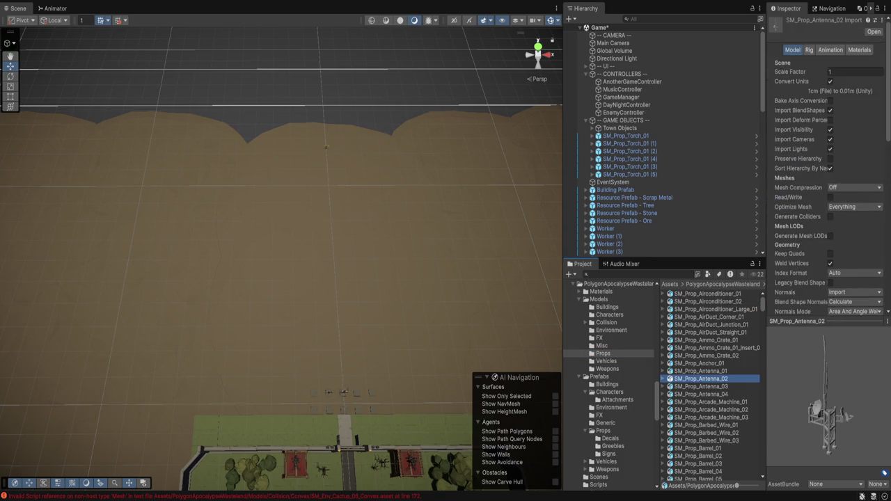
scroll(710, 386, down, 5)
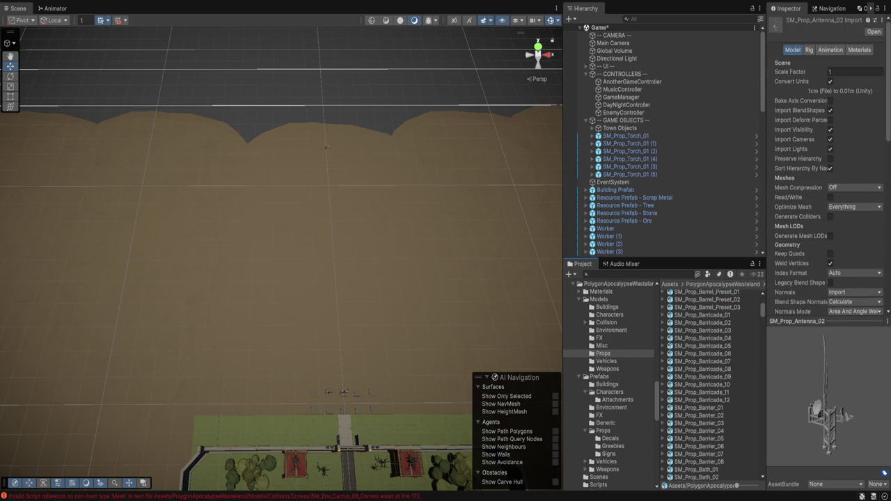
click(611, 407)
click(602, 430)
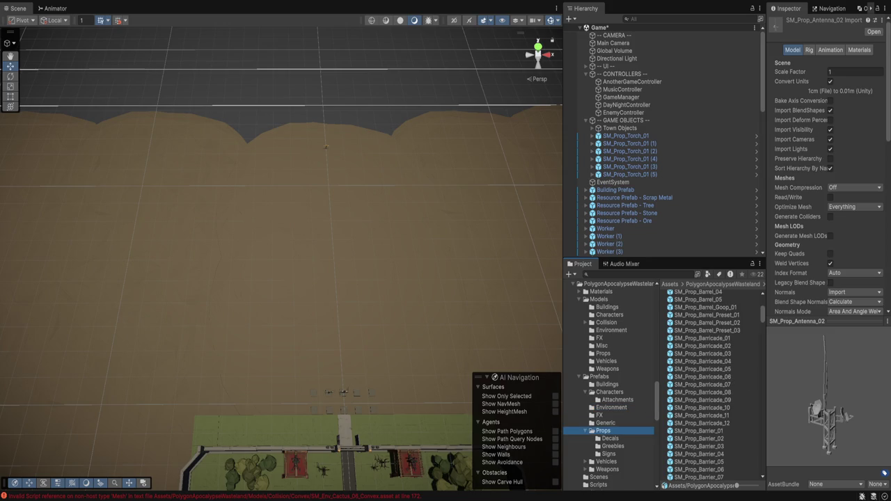
- Compare the barrel presets and place SM_Prop_Barrel_Preset_03 in the Scene view
click(698, 292)
key(Down)
key(Down)
key(Down)
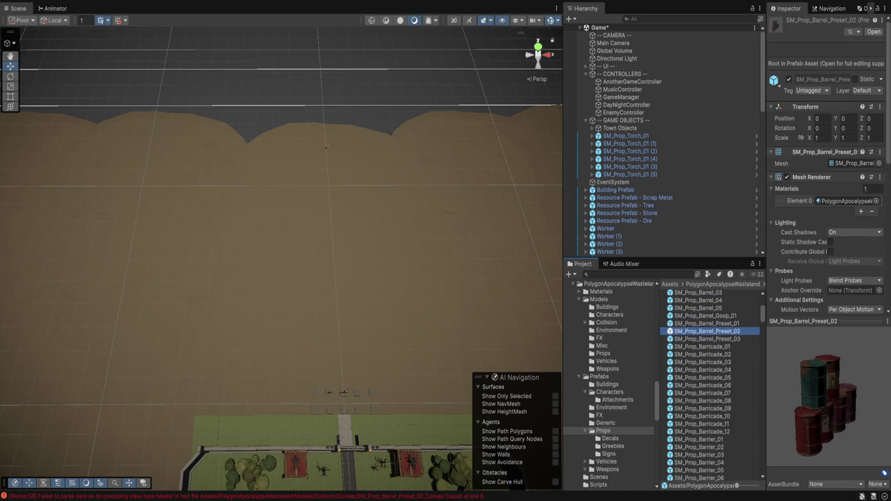
key(Up)
key(Down)
key(Down)
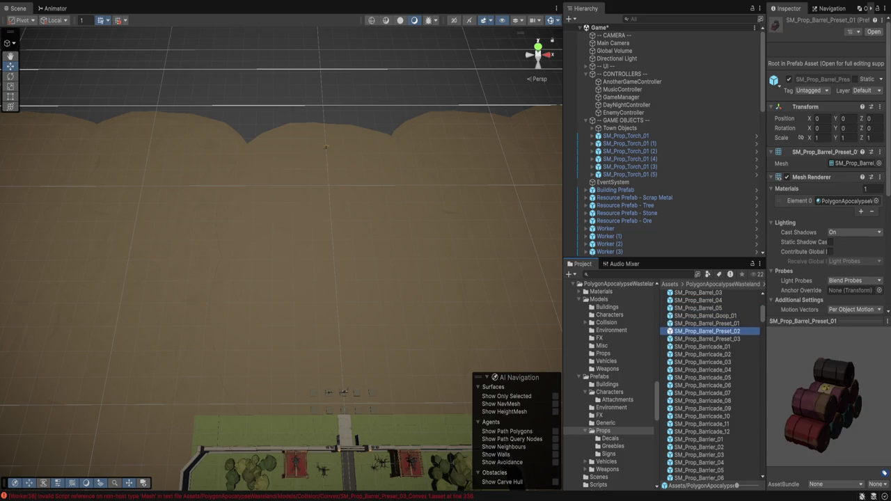
drag(706, 339, 465, 153)
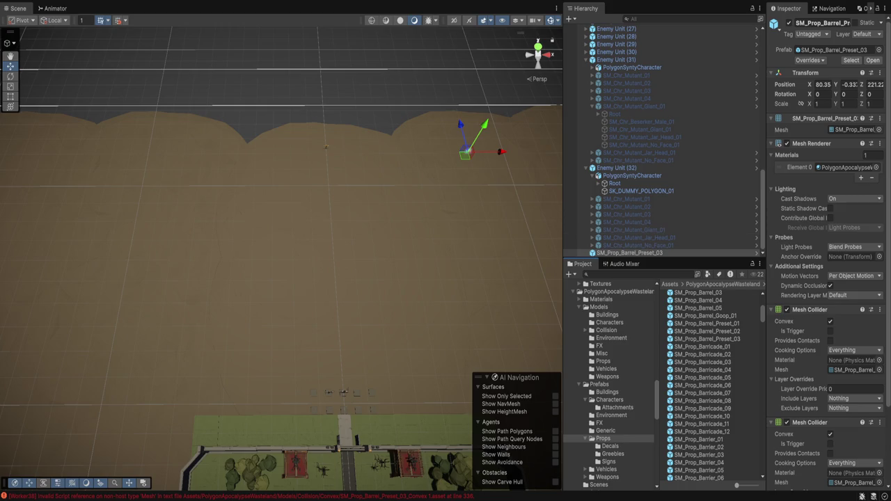
scroll(662, 139, up, 15)
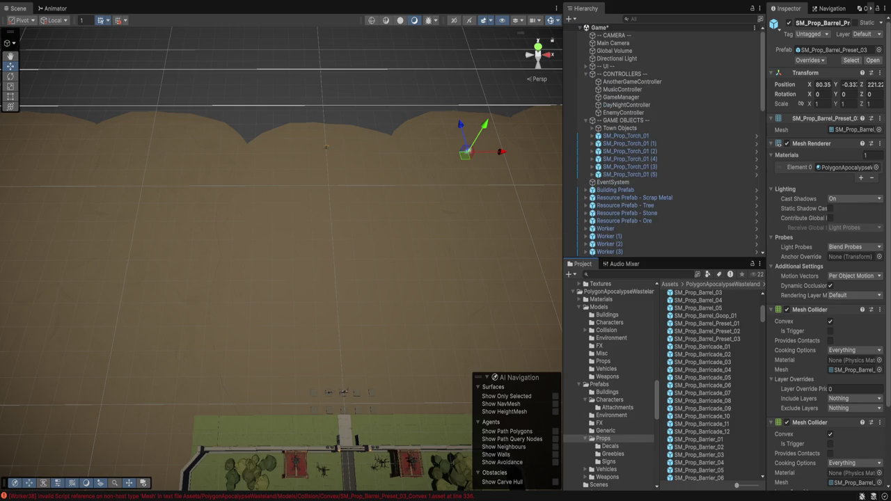
click(623, 112)
- In EnemyControllerScript add 'public GameObject[] spawnLocations;' and a spawnQuantity float field, then save
double_click(835, 101)
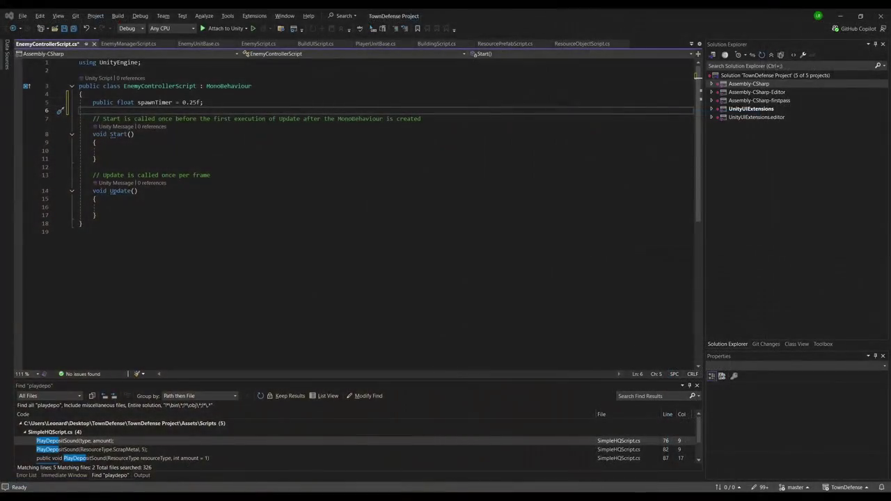
text(public )
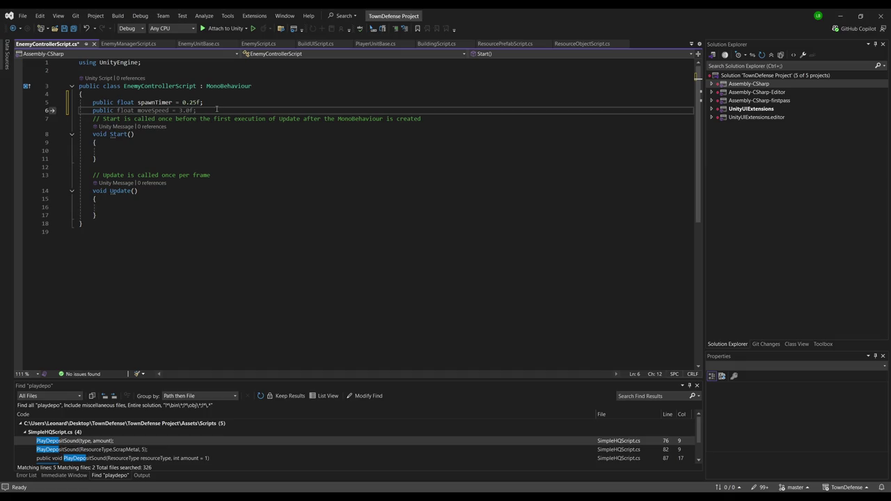
text(GameObject[] spawnLocations;)
key(Return)
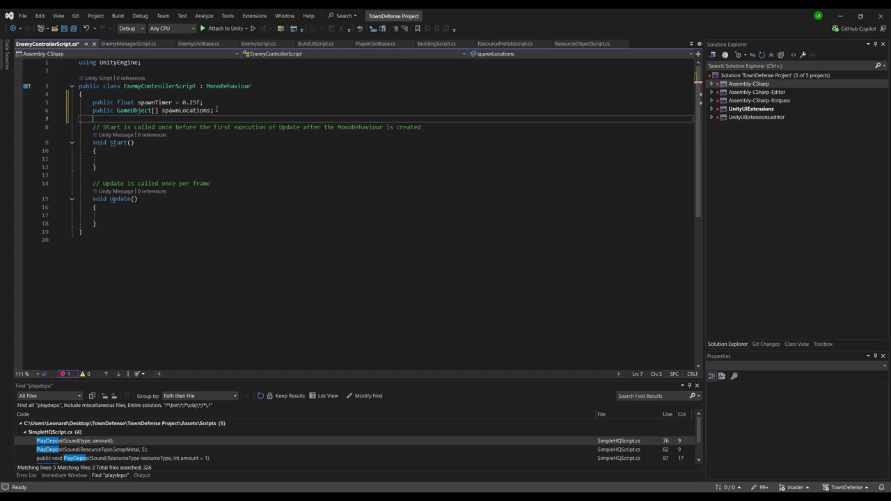
click(181, 151)
click(183, 119)
text(public float spawnQuantity = 5;)
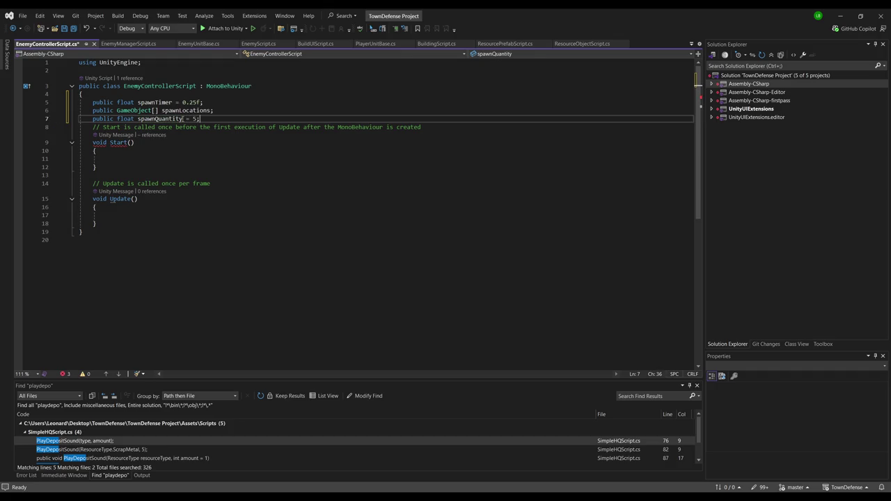
key(ctrl+x)
key(Up)
key(ctrl+v)
key(ctrl+Return)
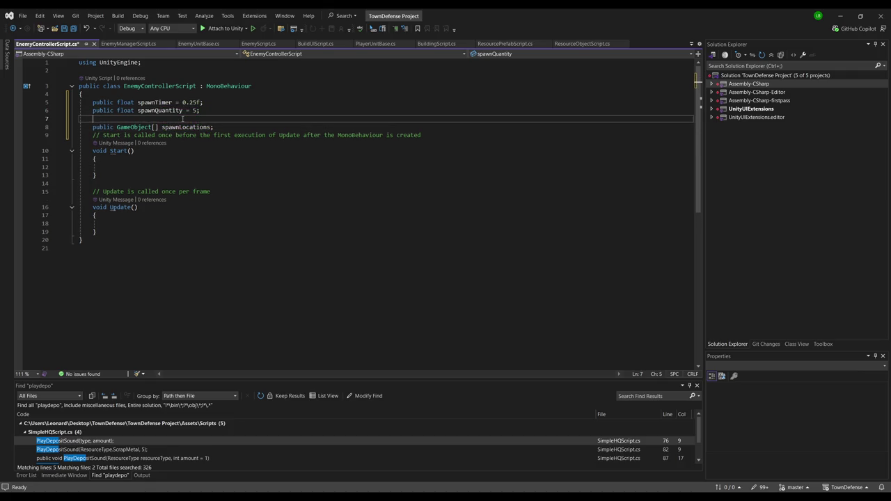
click(190, 160)
key(ctrl+s)
- Begin an 'if(spawnTimer <' condition inside the Update method
click(146, 222)
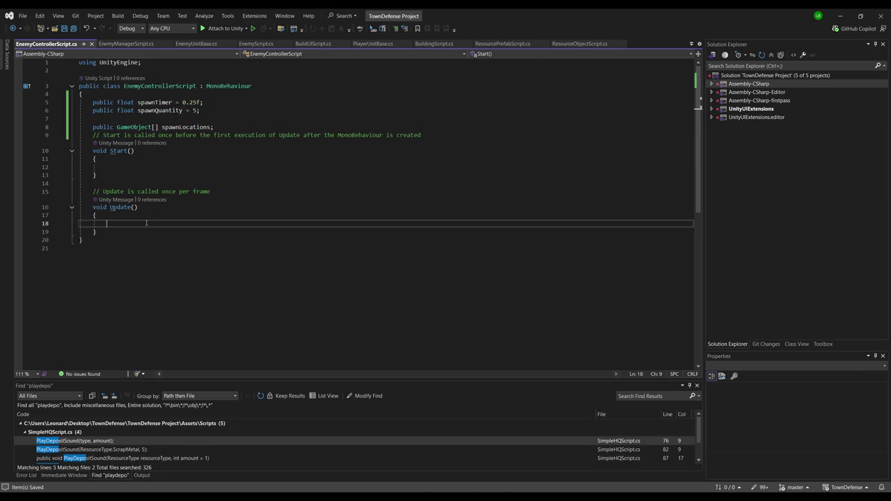
click(191, 118)
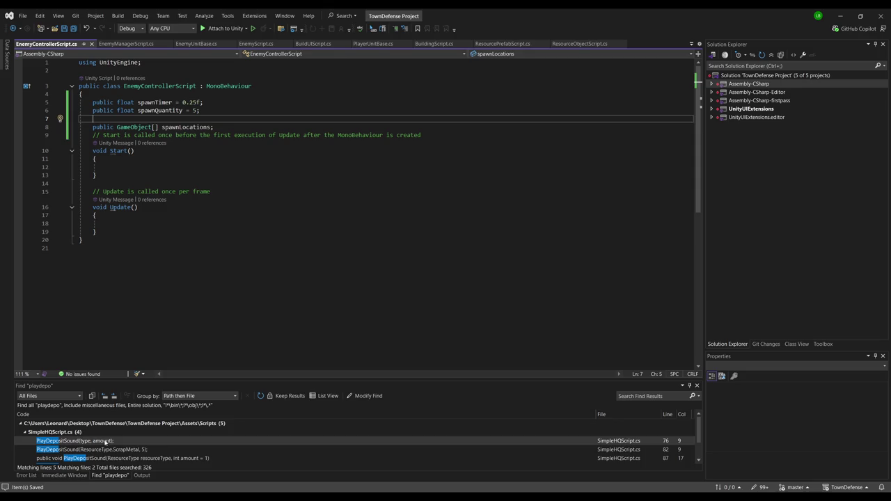
click(109, 224)
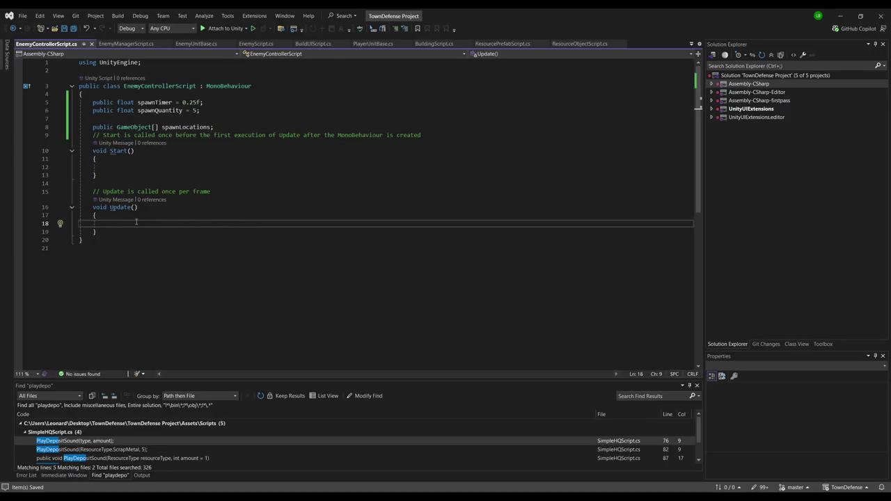
text(if(spawn)
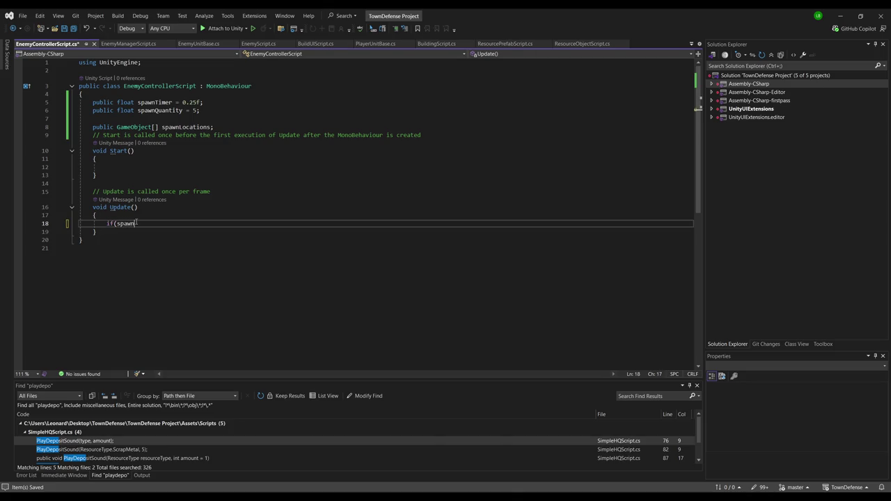
text(Timer )
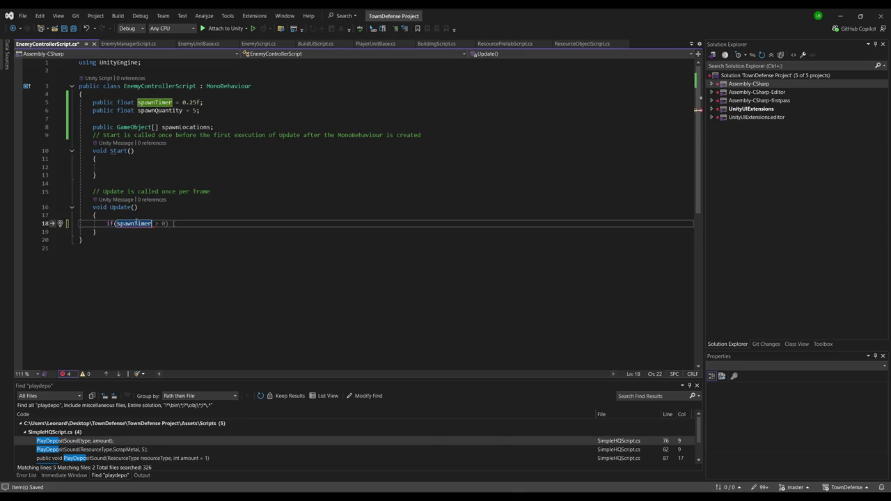
text(<)
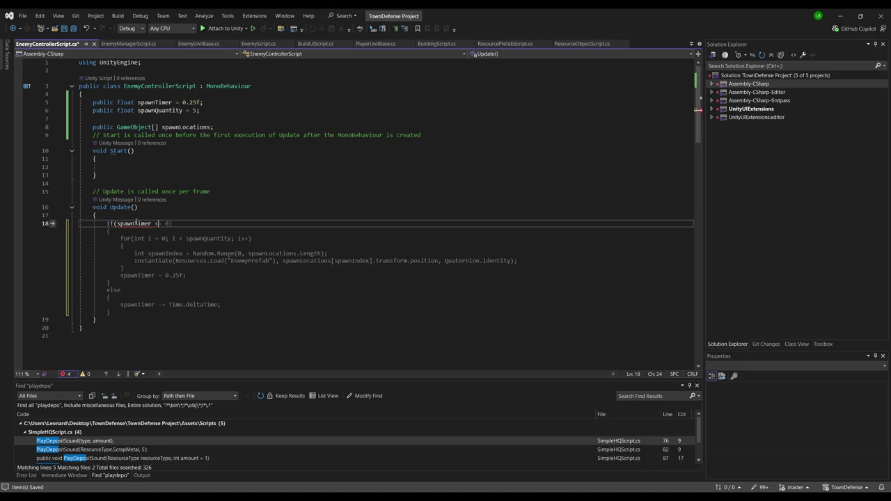
- Accept Copilot's suggested spawn loop and else block that counts spawnTimer down by Time.deltaTime
key(Tab)
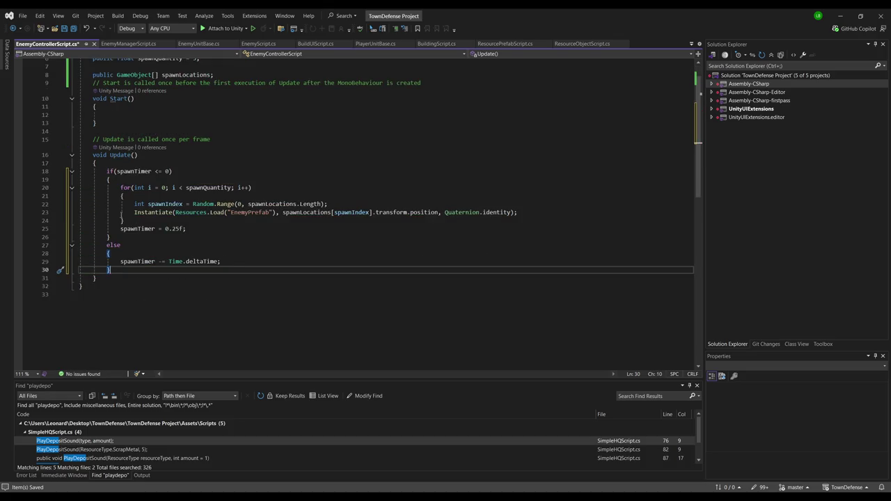
scroll(203, 174, up, 3)
- Declare a 'public GameObject[] spawnEnemies' array below spawnLocations and save the script
click(241, 127)
key(Return)
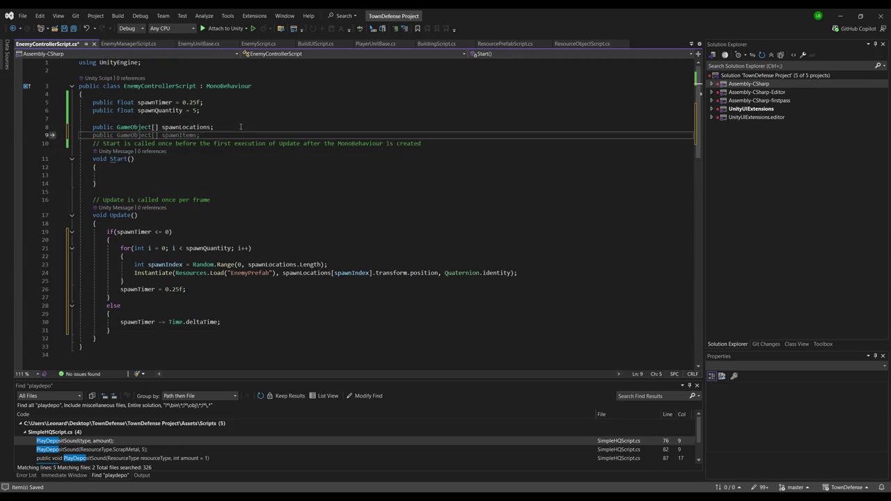
text(public Game)
text(Object[] spawnI)
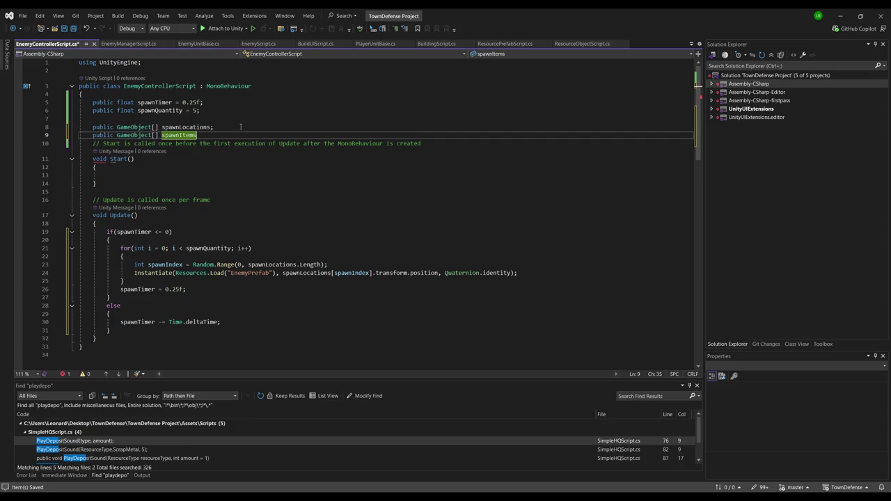
key(BackSpace)
key(Tab)
key(Return)
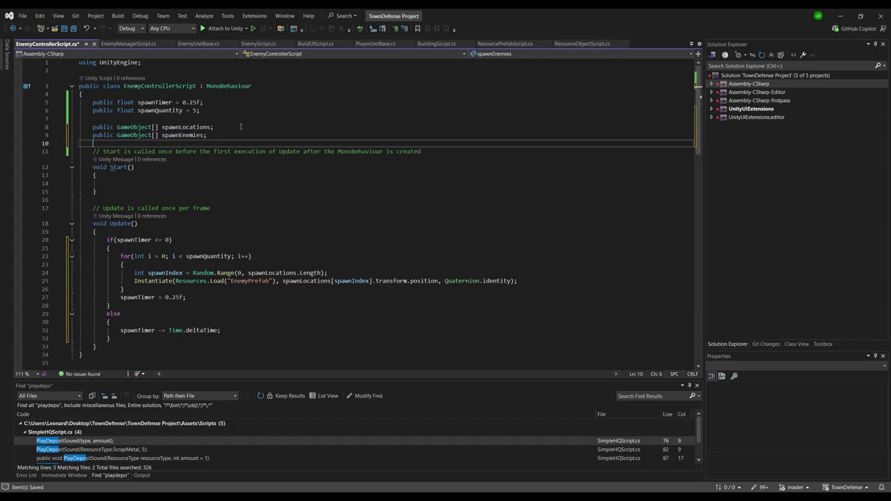
key(ctrl+s)
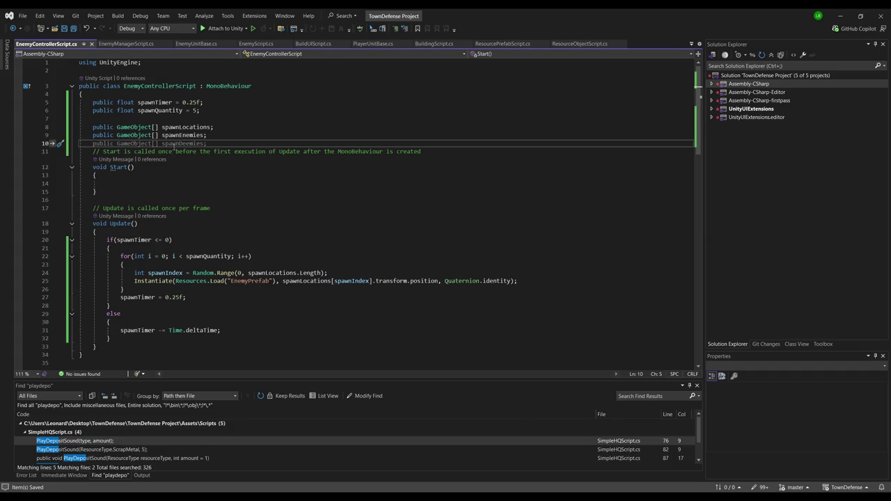
click(203, 135)
- Replace Resources.Load("EnemyPrefab") with spawnEnemies[Random.RandomRange(0, spawnEnemies.Length)]
drag(175, 280, 277, 281)
text(spawnEnemies)
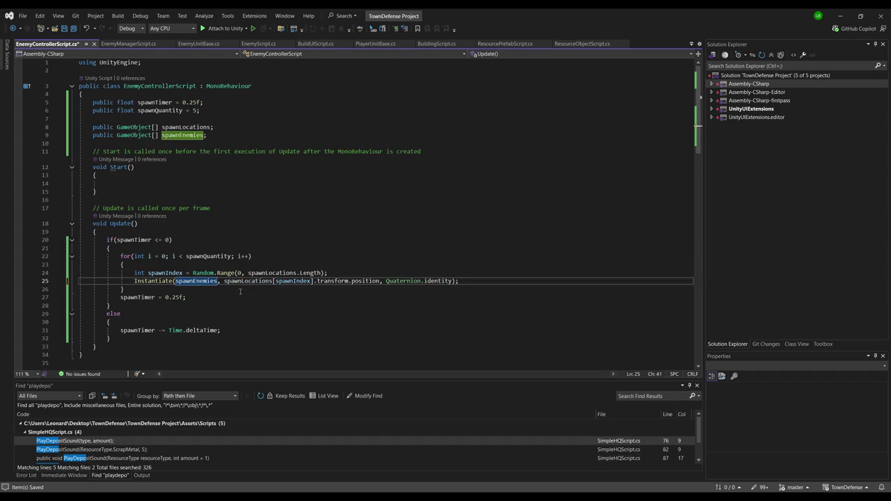
text([Random.RandomRange)
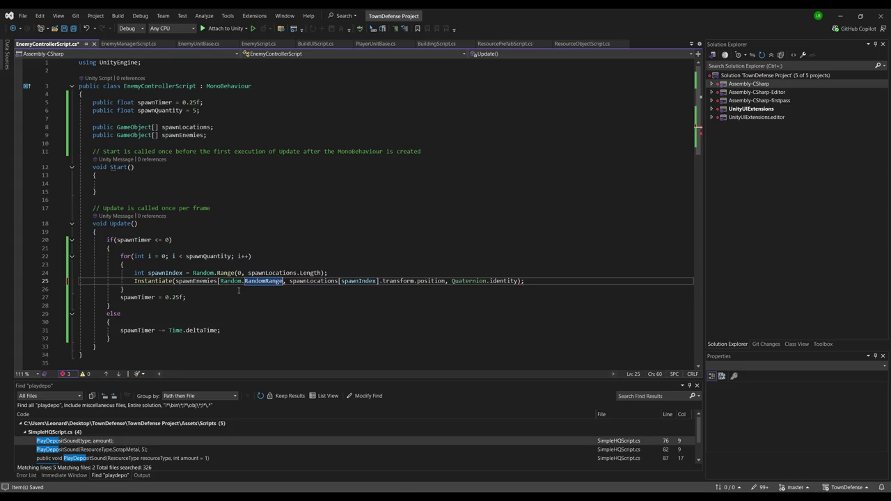
text((0, )
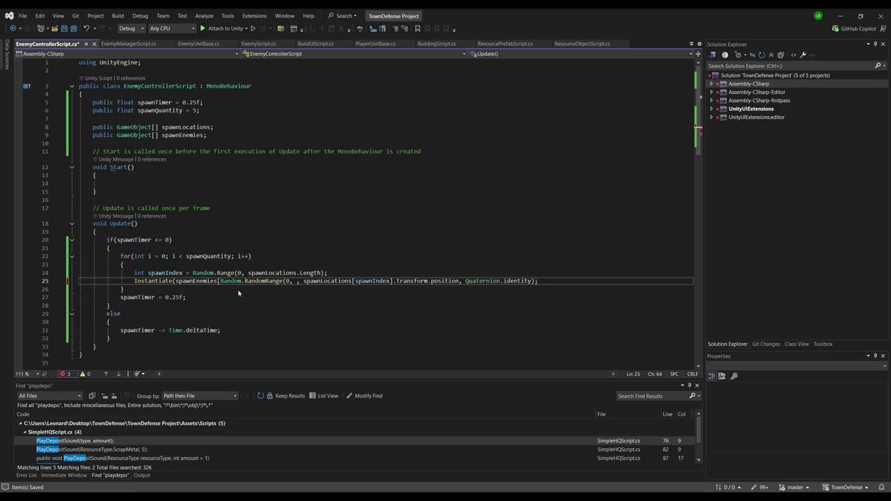
text(spawnEnemies.Length))
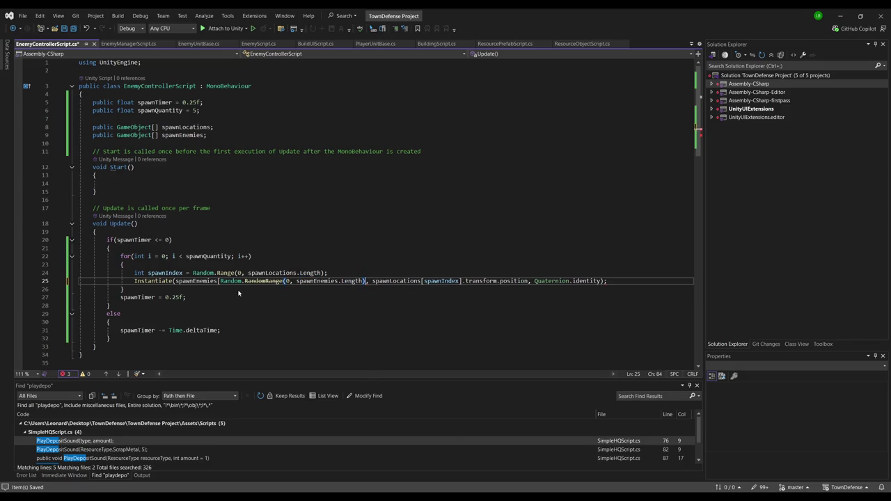
text(])
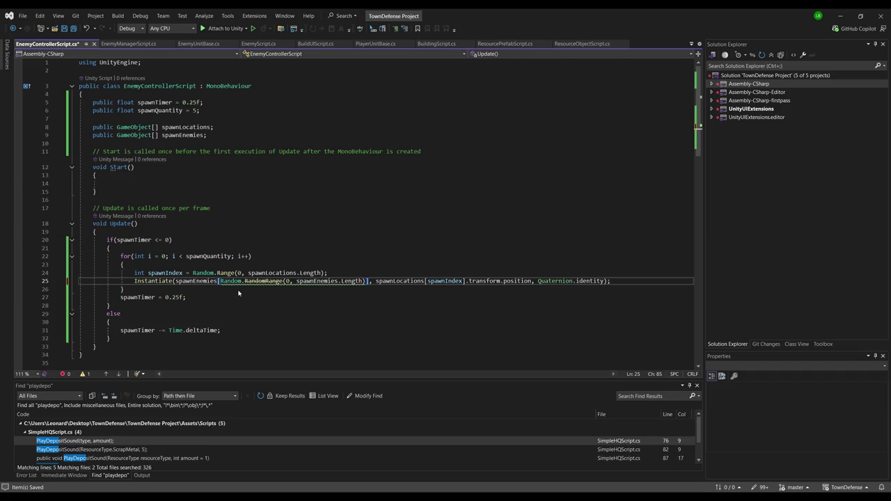
click(417, 249)
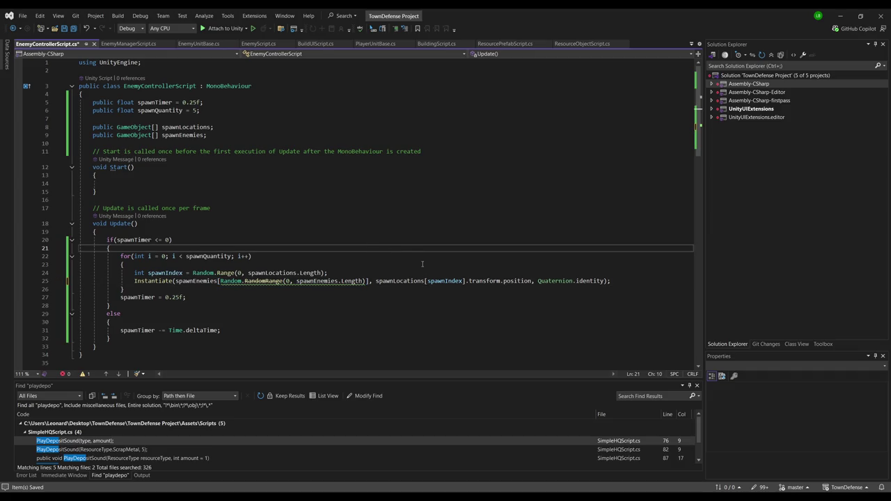
click(365, 263)
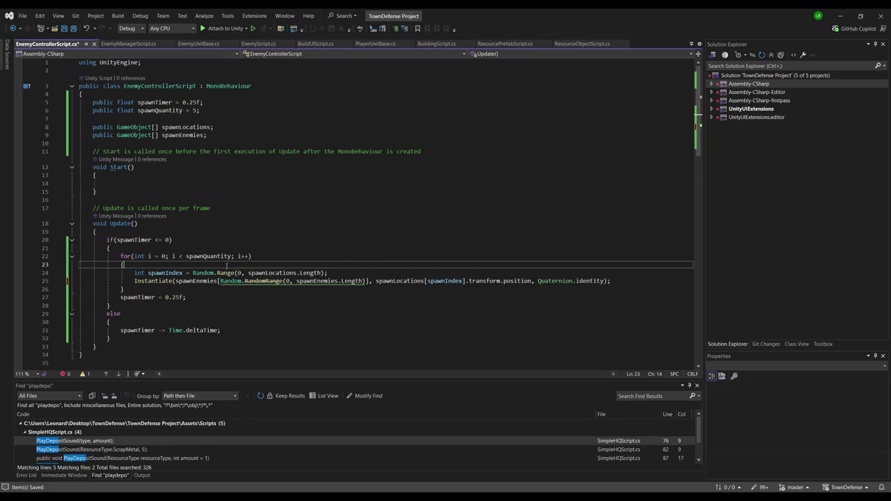
click(156, 249)
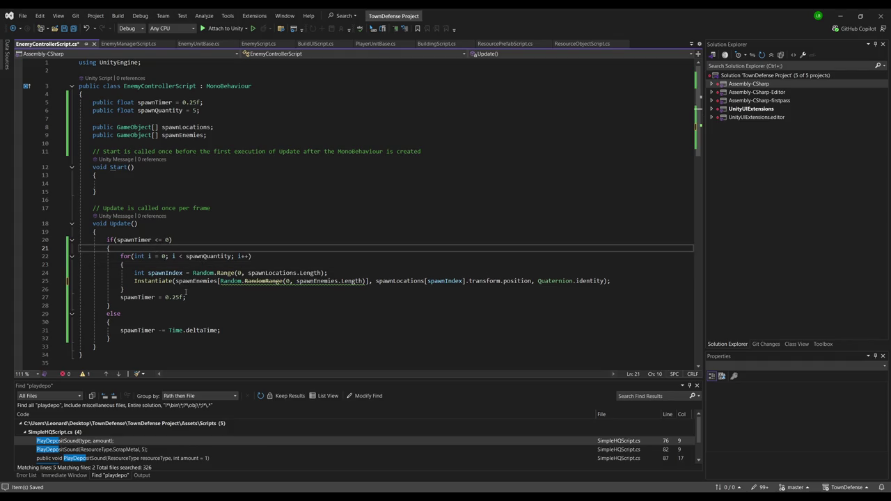
- Add 'spawnTimer -= Time.deltaTime;' as the first line of Update
key(Up)
key(ctrl+Return)
text(spawnTimer -= Tio)
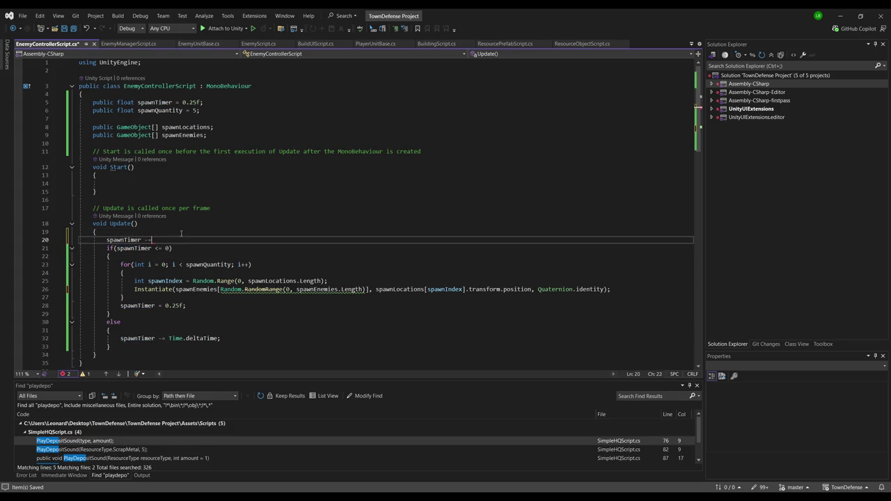
key(BackSpace)
text(me.deltaTime;')
key(Return)
key(BackSpace)
key(BackSpace)
key(Return)
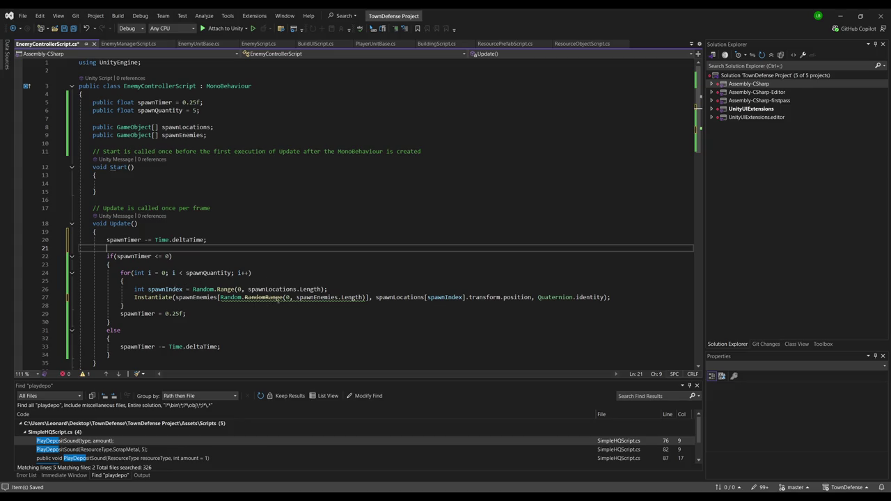
- Change the enemy pick's lower bound from 0 to 1 and delete the else block
double_click(285, 297)
text(1)
click(372, 313)
click(208, 304)
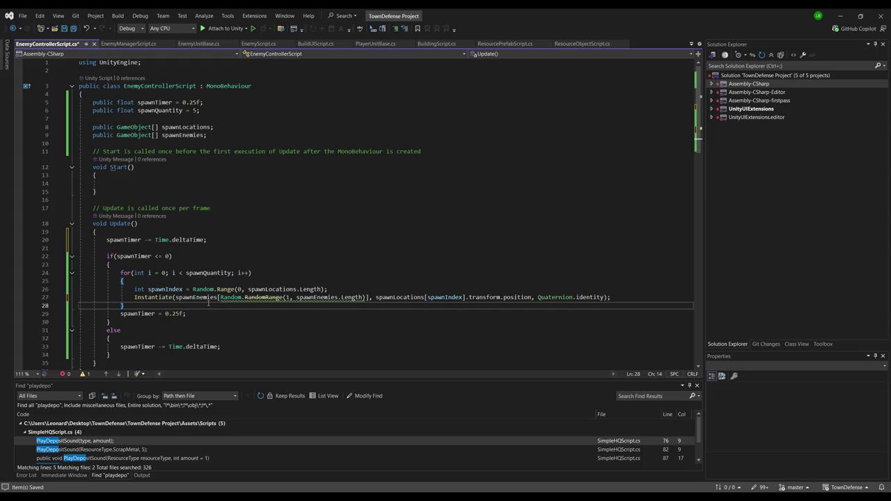
key(Return)
scroll(209, 312, down, 3)
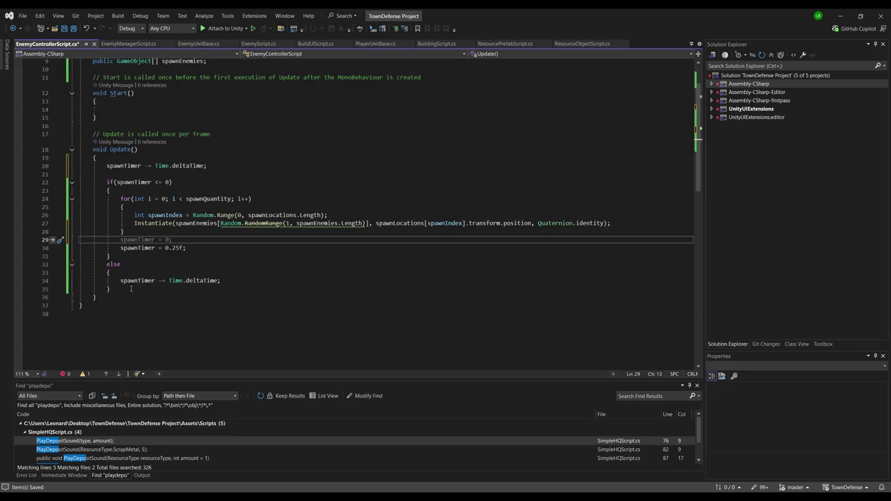
drag(124, 288, 80, 264)
key(Delete)
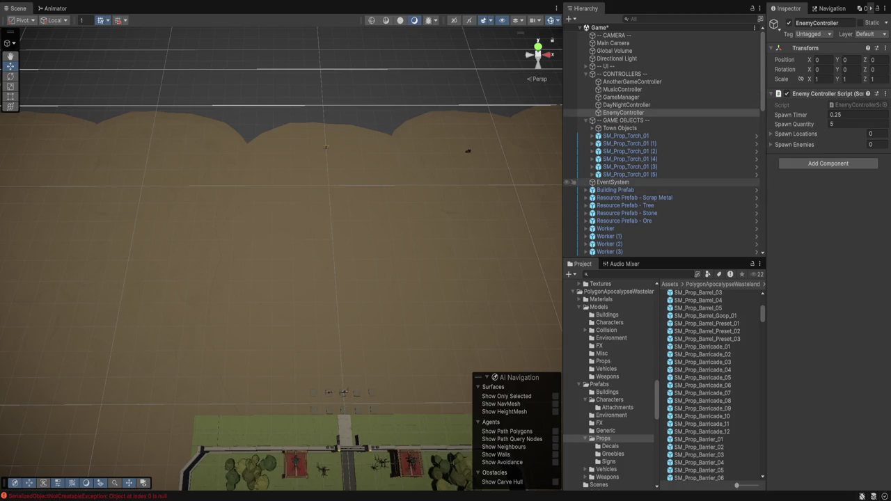
- Select Enemy Unit (32) through Enemy Unit in the Hierarchy and delete them all
scroll(662, 241, down, 5)
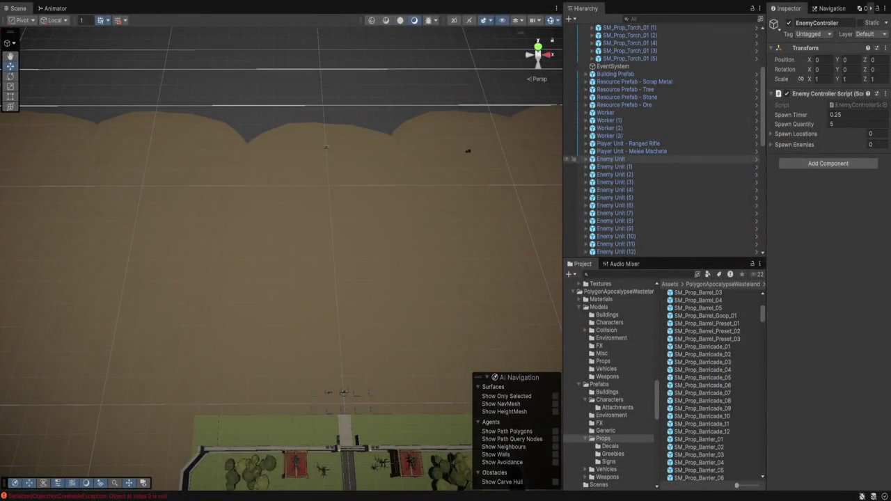
click(326, 147)
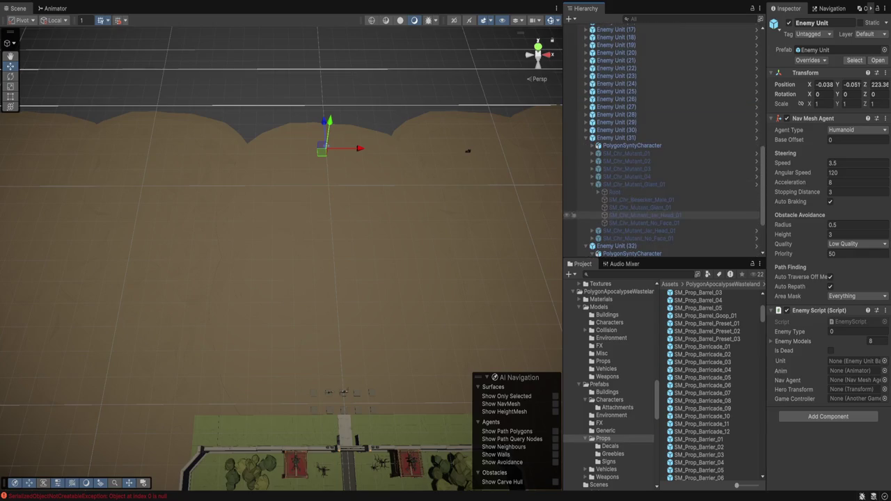
click(616, 245)
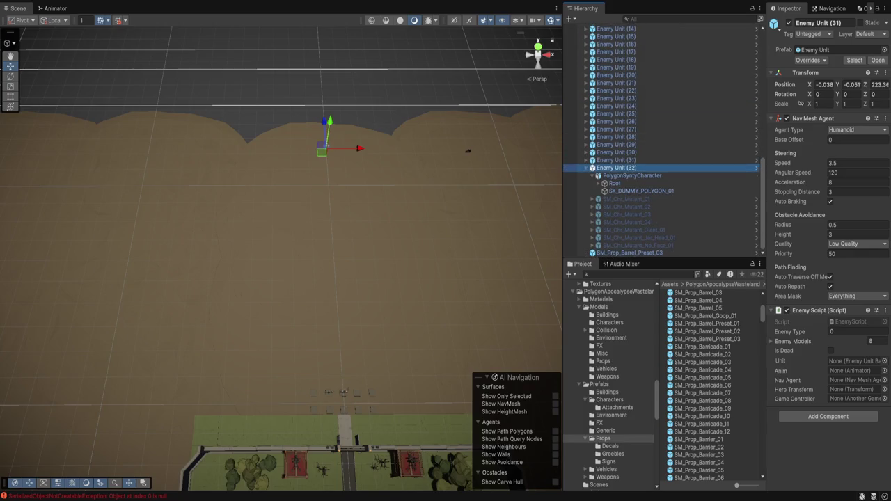
scroll(613, 214, up, 5)
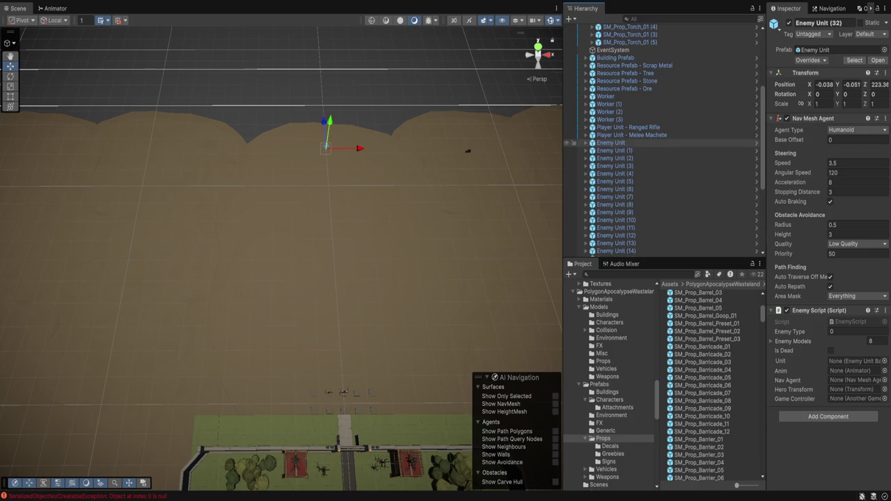
shift+click(610, 143)
key(Delete)
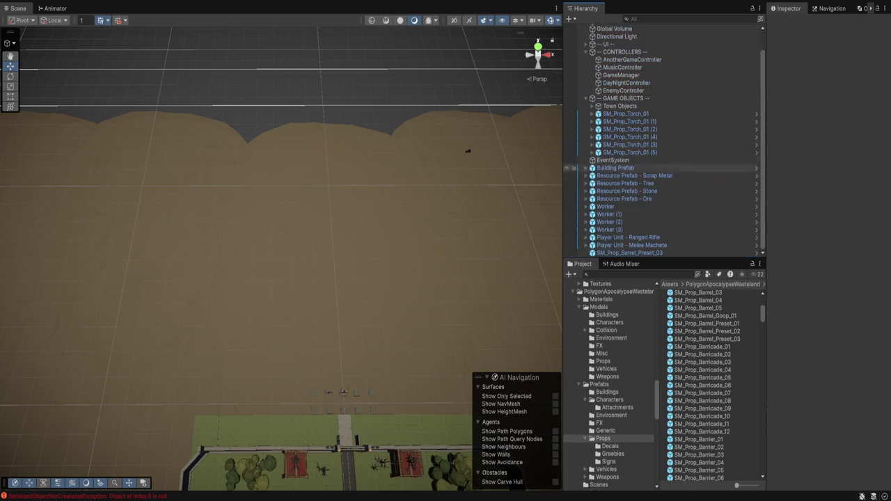
- Add Element 0 holding the Enemy Unit prefab to EnemyController's Spawn Enemies, then inspect that prefab
click(623, 90)
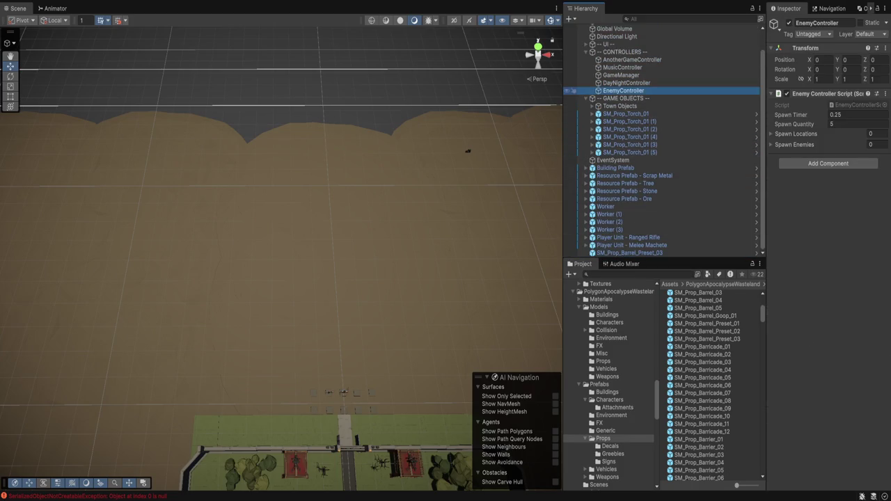
click(771, 144)
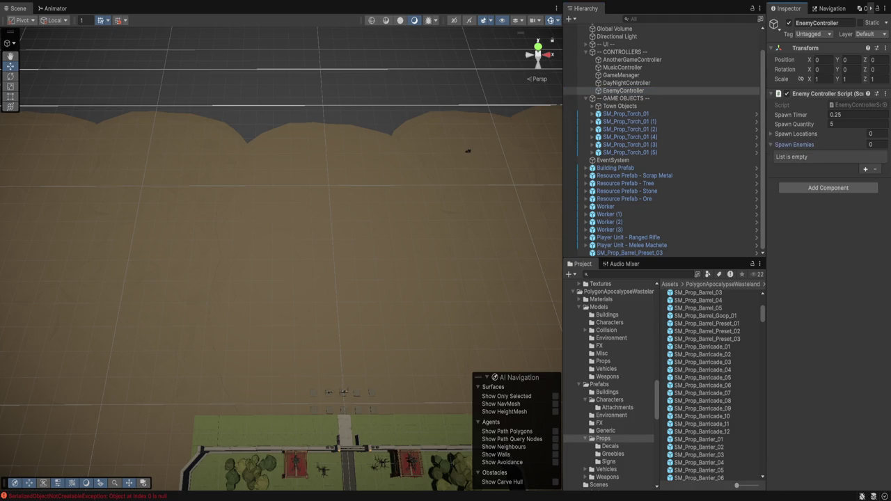
click(865, 167)
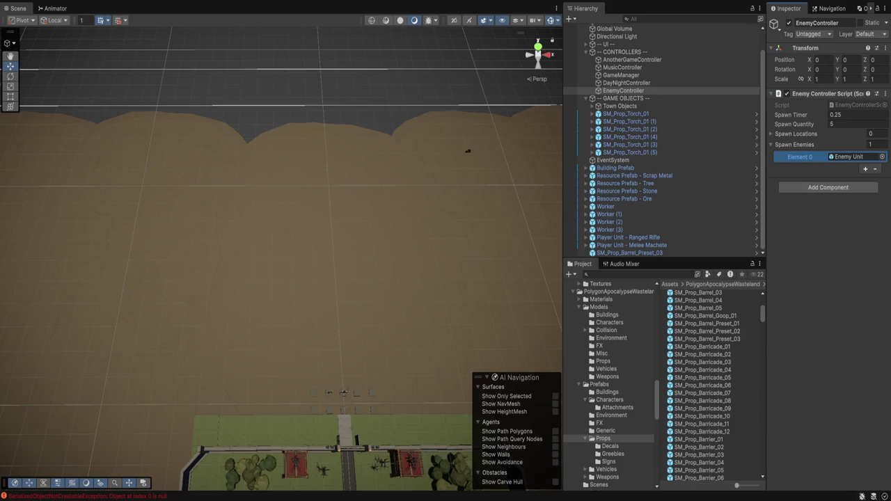
click(853, 157)
click(688, 294)
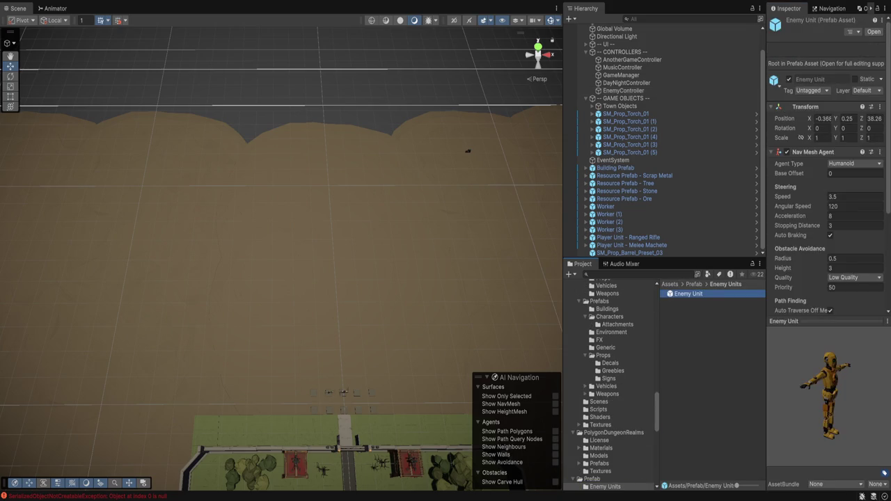
scroll(828, 174, down, 2)
scroll(828, 174, down, 3)
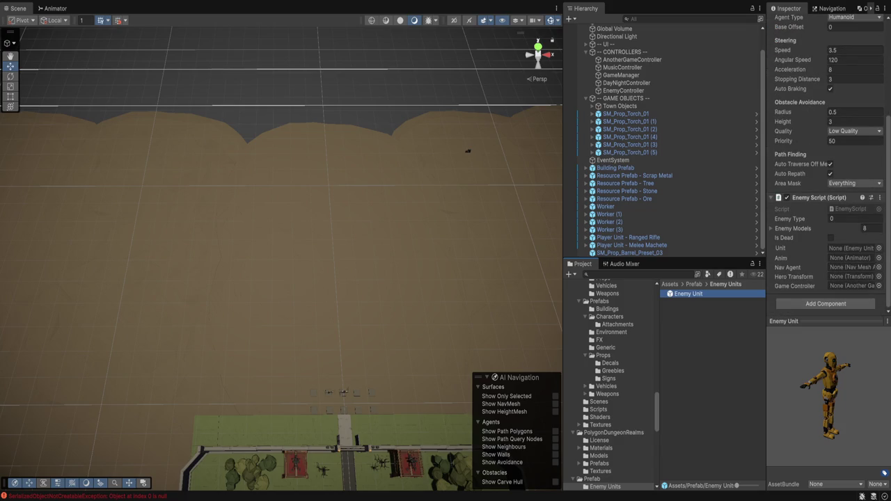
scroll(828, 174, up, 1)
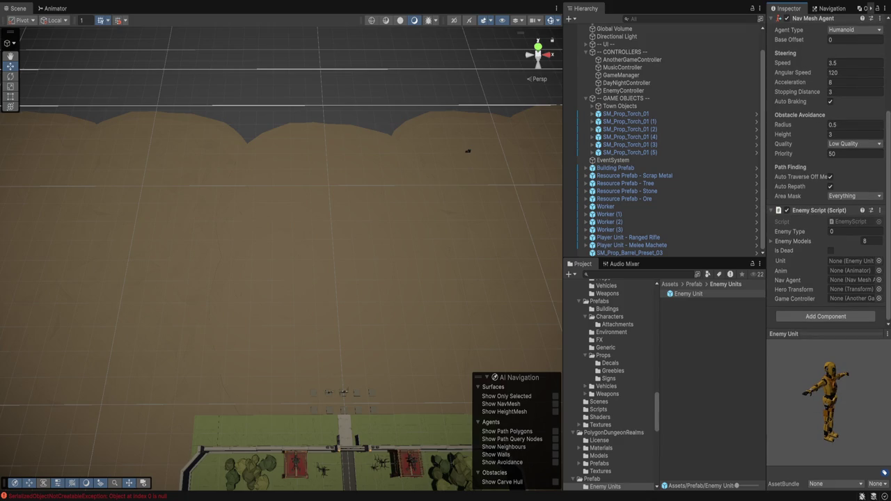
scroll(665, 139, up, 2)
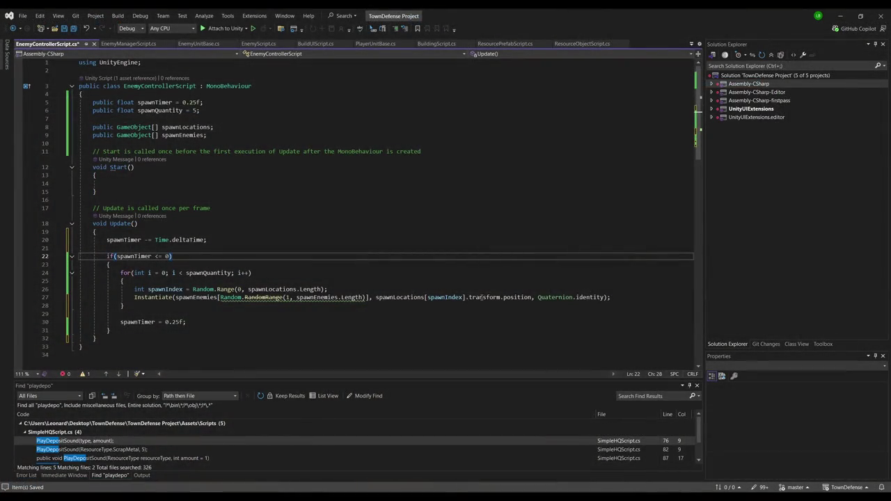
- Add a random Vector3 offset variable and append '+ offset' to the spawn position
click(477, 297)
double_click(518, 297)
click(340, 288)
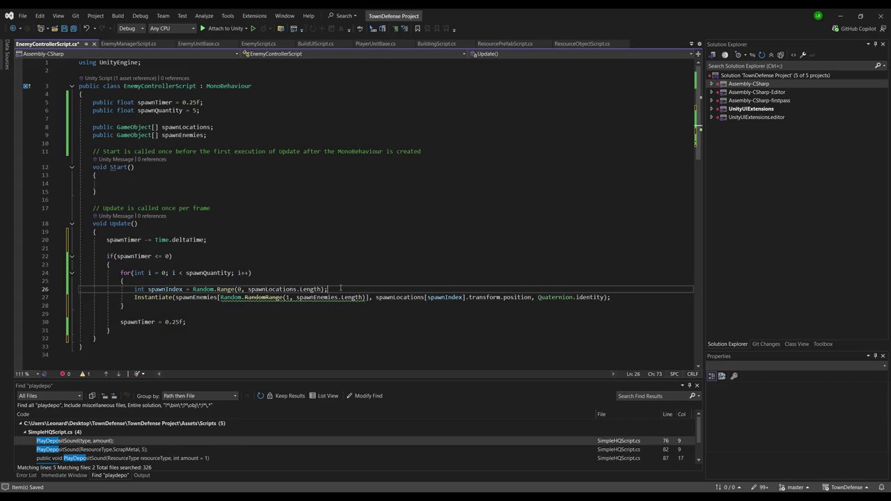
key(Return)
text(Vec)
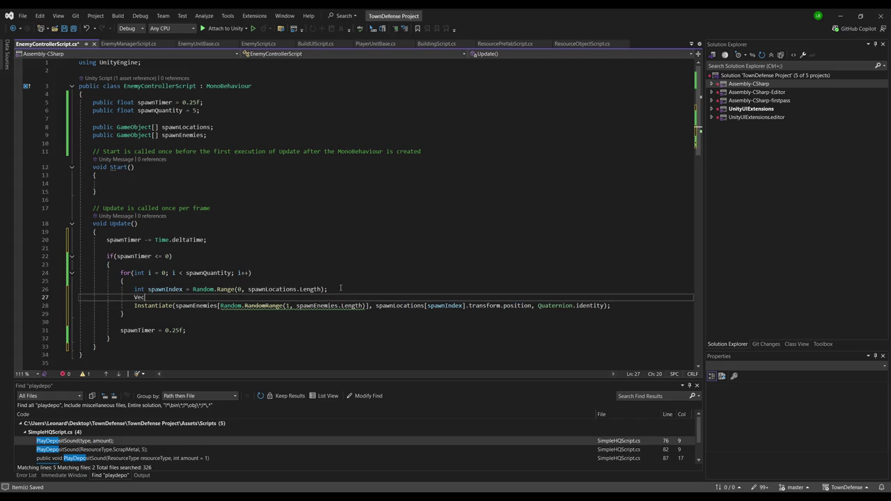
text(tor3 offset)
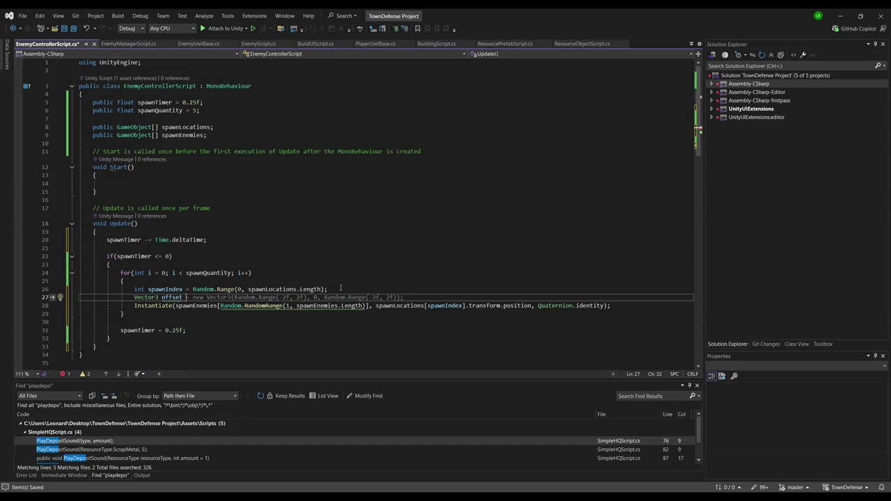
key(Tab)
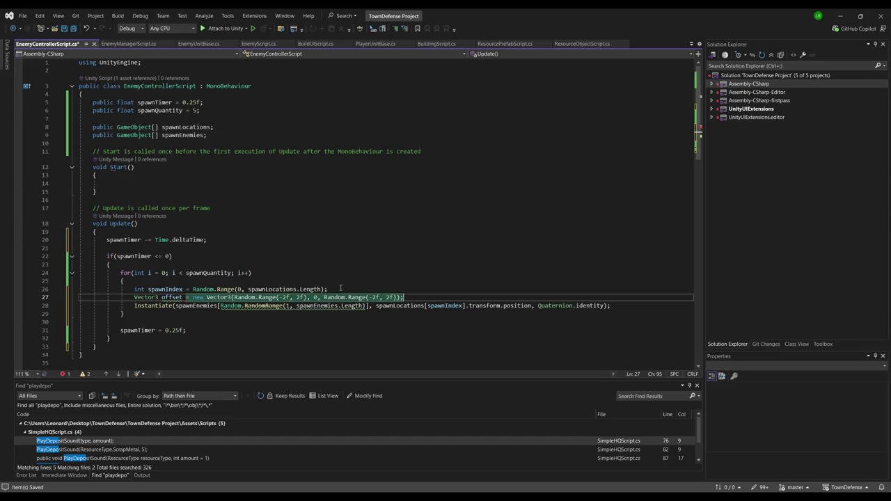
click(171, 297)
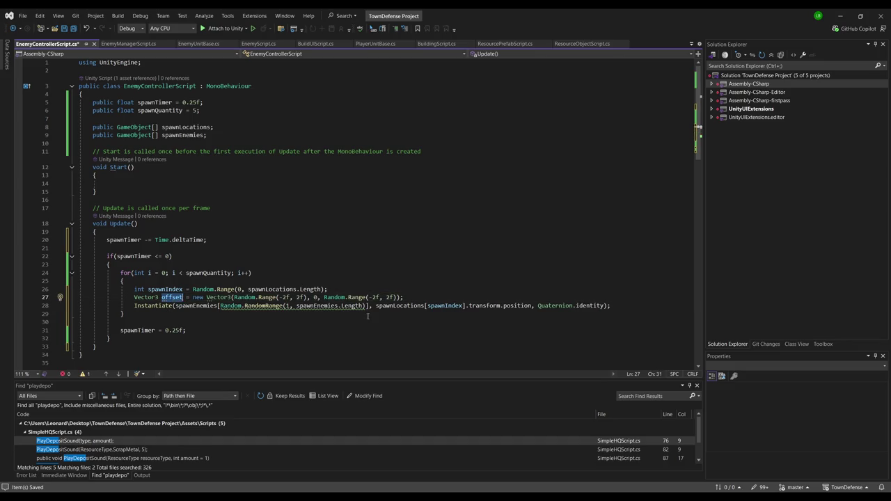
click(532, 306)
text(+ offset)
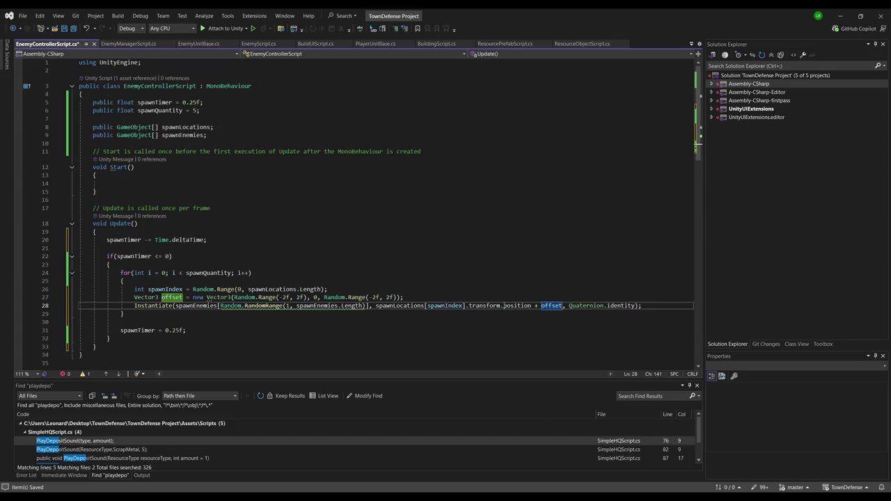
- Change both offset Random.Range bounds from -2f, 2f to -5f, 5f
click(286, 297)
key(BackSpace)
text(5)
click(298, 297)
key(BackSpace)
text(5)
click(376, 297)
key(BackSpace)
text(5)
click(390, 298)
key(BackSpace)
text(5)
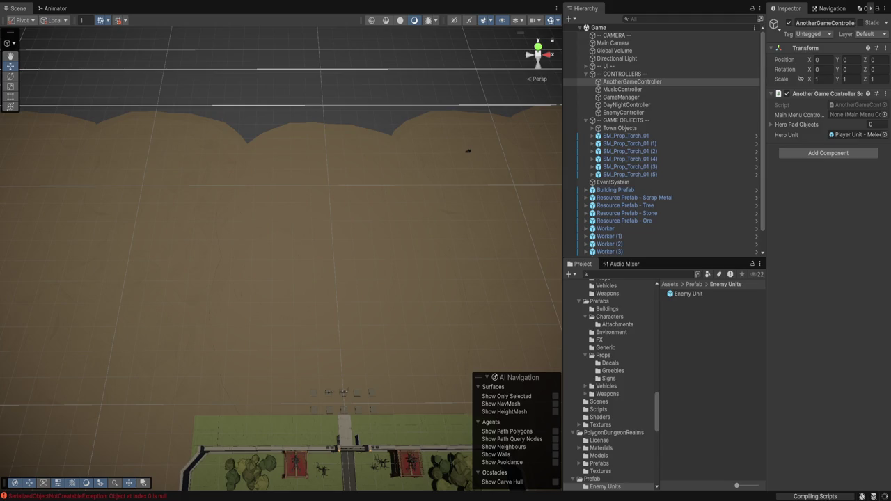
- Delete the barrel and place an SM_Env_Blob_Wall_02 from Prefabs/Environment on the dirt field
click(468, 151)
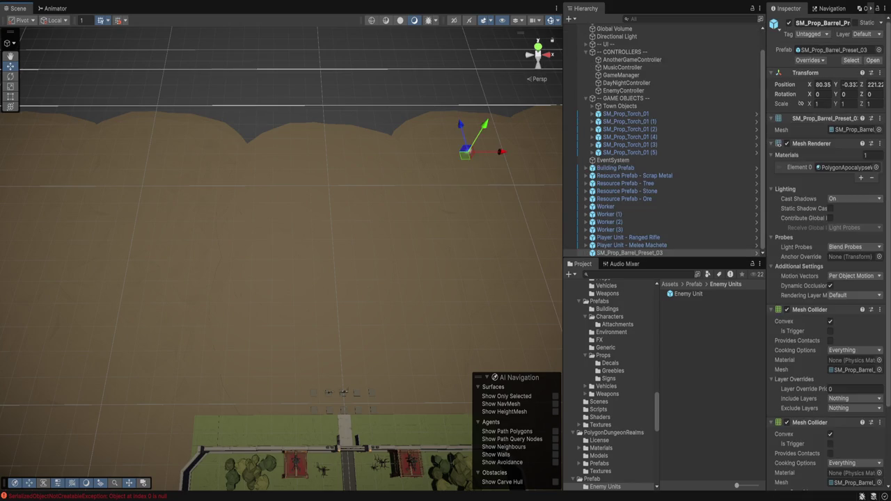
key(Delete)
click(611, 332)
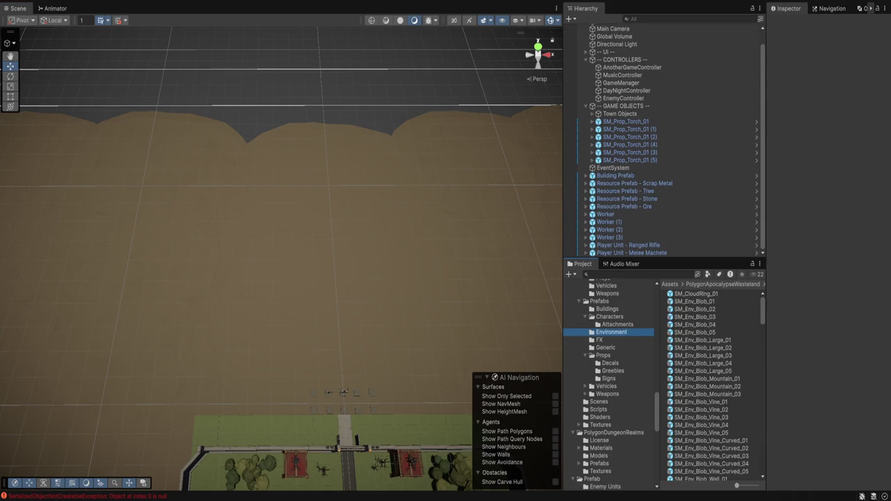
scroll(710, 386, down, 5)
scroll(707, 385, up, 4)
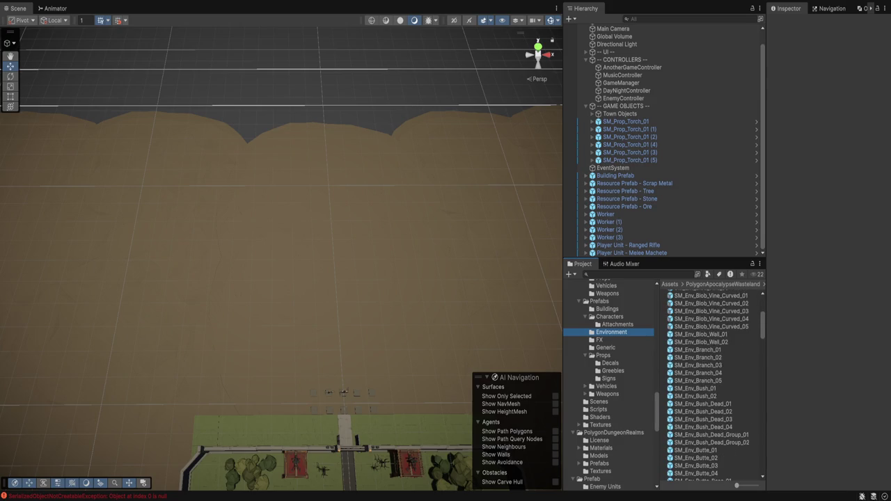
click(701, 342)
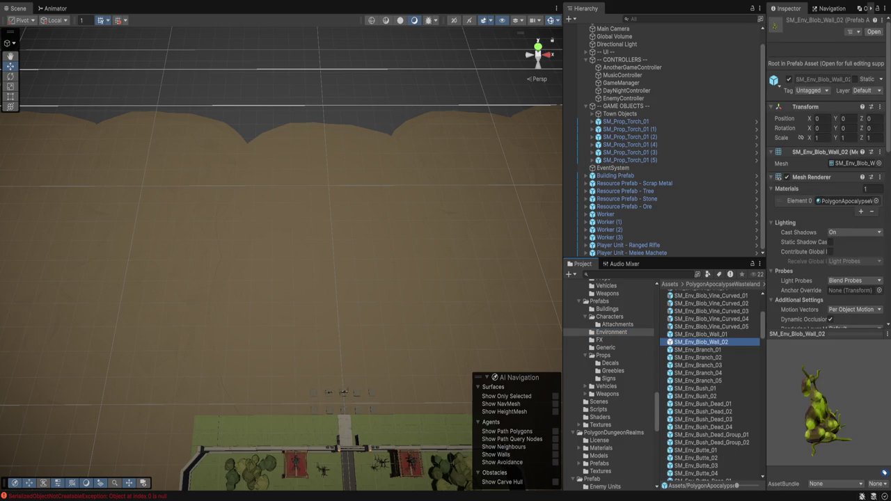
mouse_move(701, 341)
mouse_down()
mouse_move(454, 152)
mouse_move(464, 159)
mouse_up()
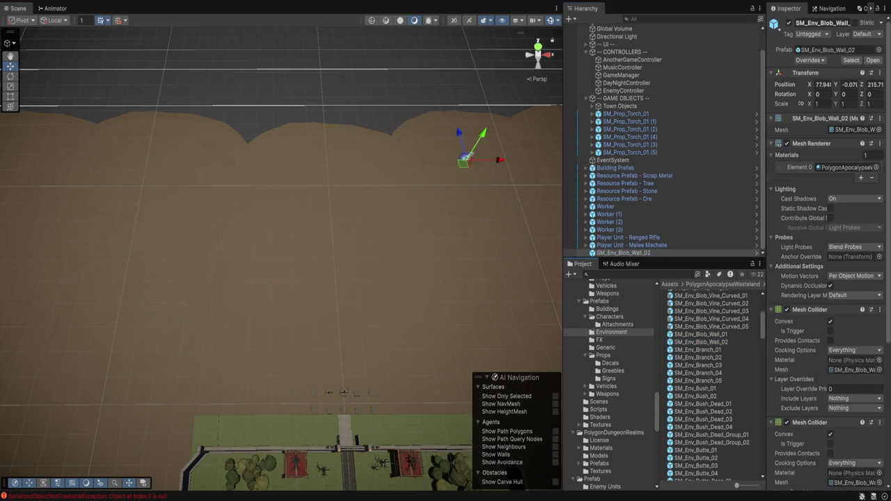
- Scale the blob wall to 3 on the X, Y and Z axes
click(817, 103)
text(3)
key(Tab)
text(3)
key(Tab)
text(3f)
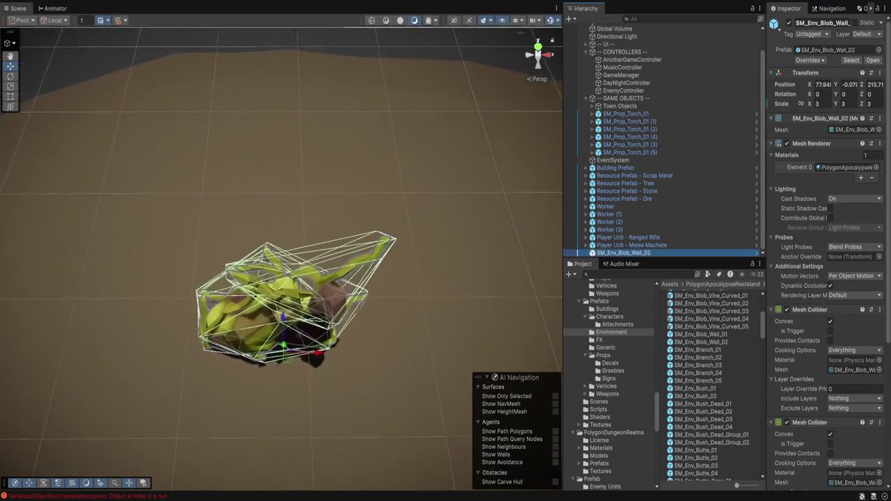
click(390, 390)
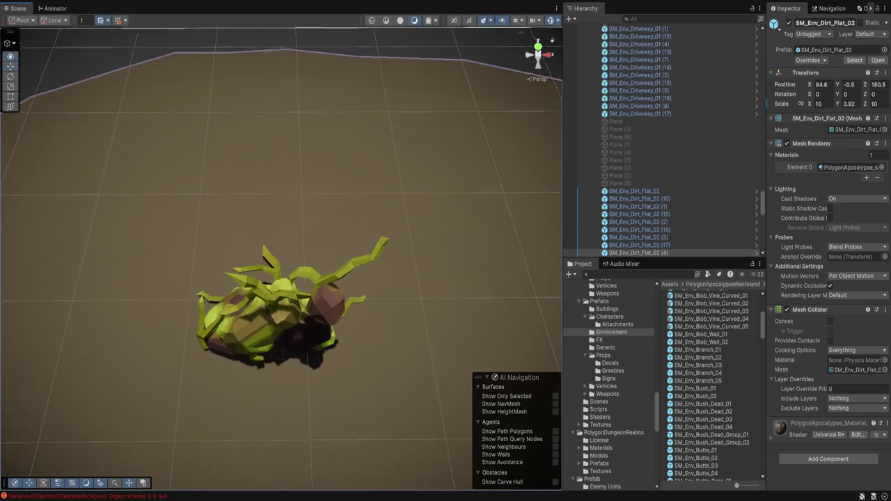
- Rotate the blob wall around its vertical axis
click(279, 299)
key(e)
mouse_move(327, 352)
mouse_down()
mouse_move(306, 366)
mouse_move(265, 366)
mouse_up()
scroll(292, 292, down, 2)
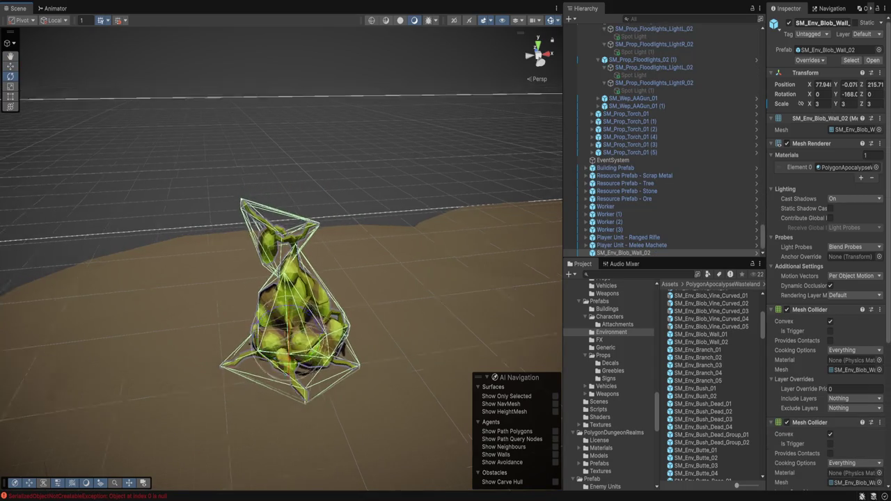
click(376, 389)
scroll(281, 258, down, 5)
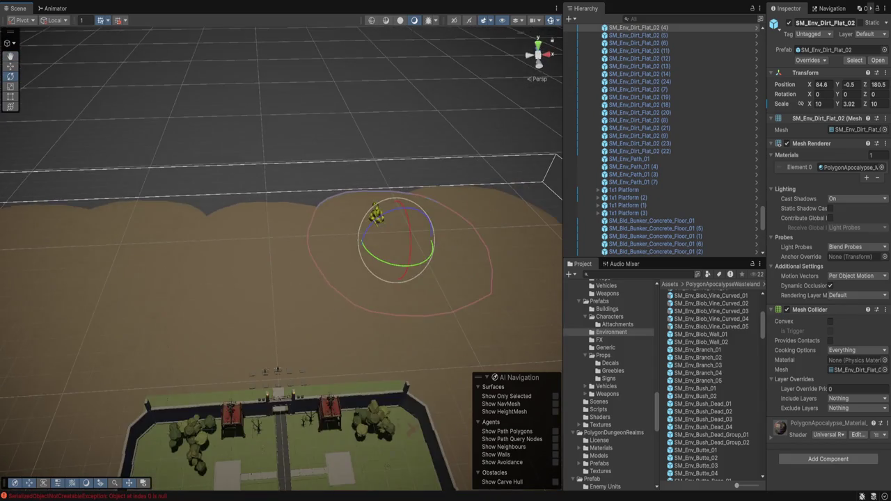
scroll(380, 230, down, 1)
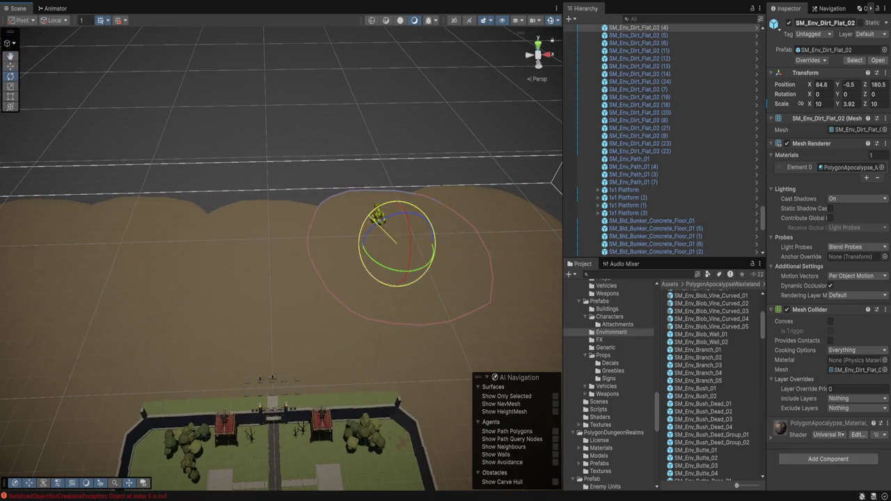
- Duplicate the blob wall and move the copy to the left side of the field
key(shift+d)
click(377, 216)
key(w)
key(ctrl+d)
mouse_move(377, 216)
mouse_down()
mouse_move(177, 220)
mouse_move(195, 240)
mouse_move(219, 221)
mouse_move(268, 220)
mouse_move(280, 239)
mouse_move(294, 231)
mouse_move(418, 245)
mouse_move(432, 259)
mouse_move(110, 261)
mouse_move(119, 265)
mouse_up()
key(e)
key(ctrl+d)
key(w)
- Add more rotated copies until five blob walls are spread across the field
key(e)
key(ctrl+d)
key(w)
key(ctrl+d)
key(e)
mouse_move(124, 298)
mouse_down()
mouse_move(148, 288)
mouse_move(157, 268)
mouse_move(150, 283)
mouse_up()
scroll(661, 139, up, 5)
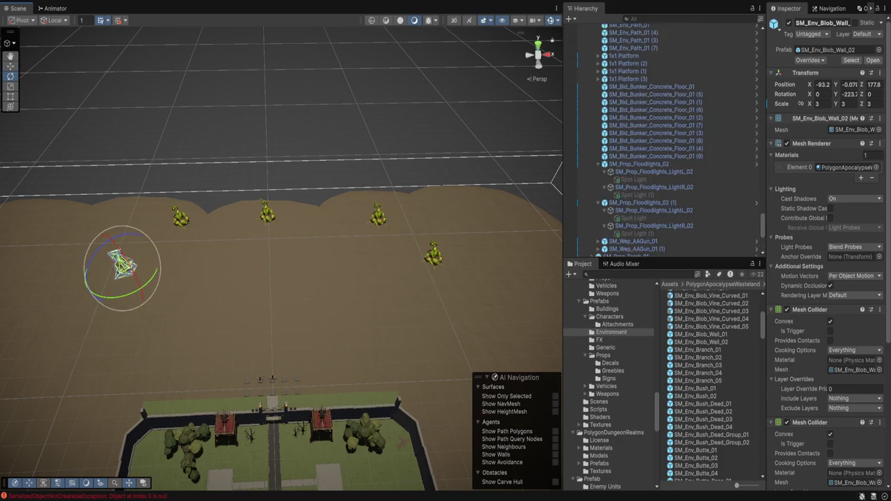
click(620, 75)
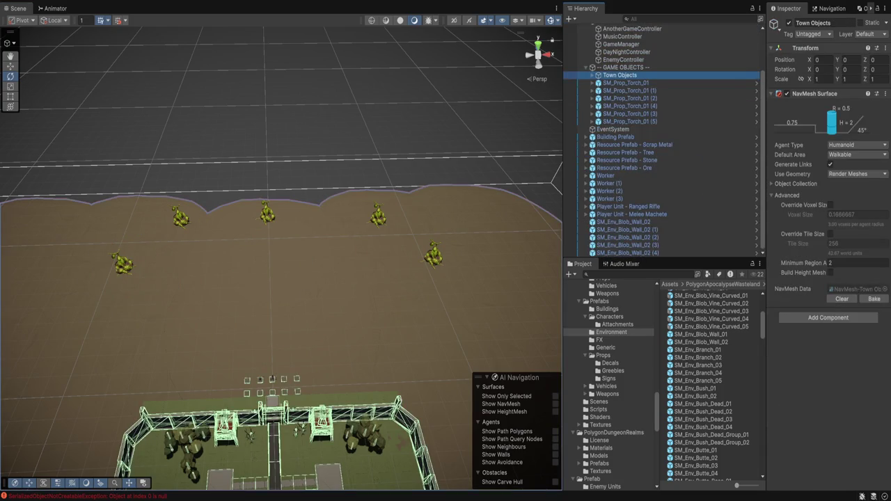
- Select all five SM_Env_Blob_Wall_02 objects together in the Hierarchy
click(623, 59)
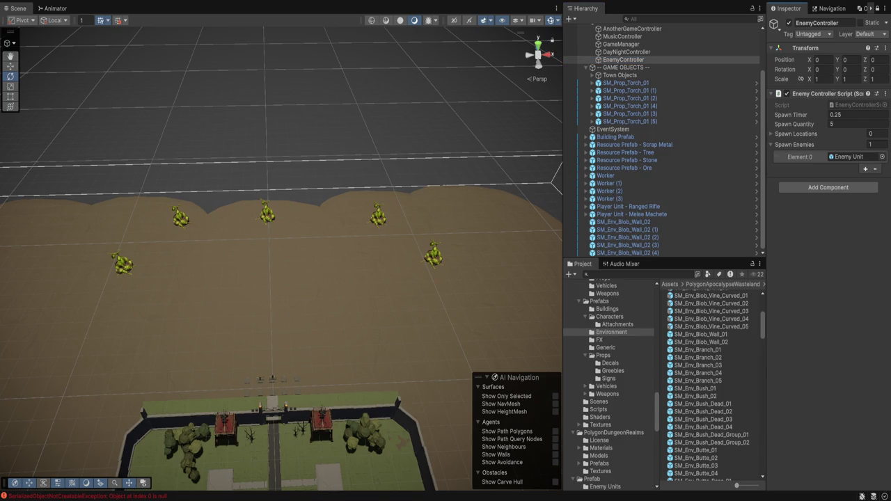
click(622, 221)
click(626, 252)
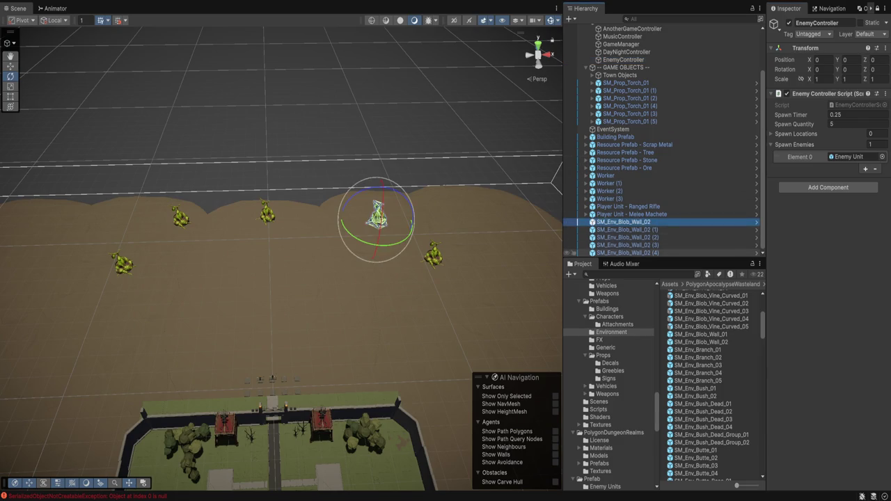
shift+click(623, 221)
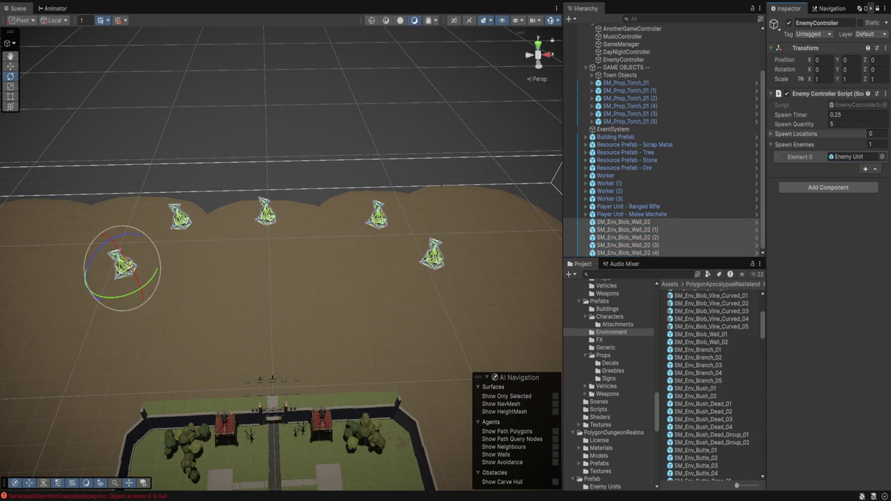
click(612, 221)
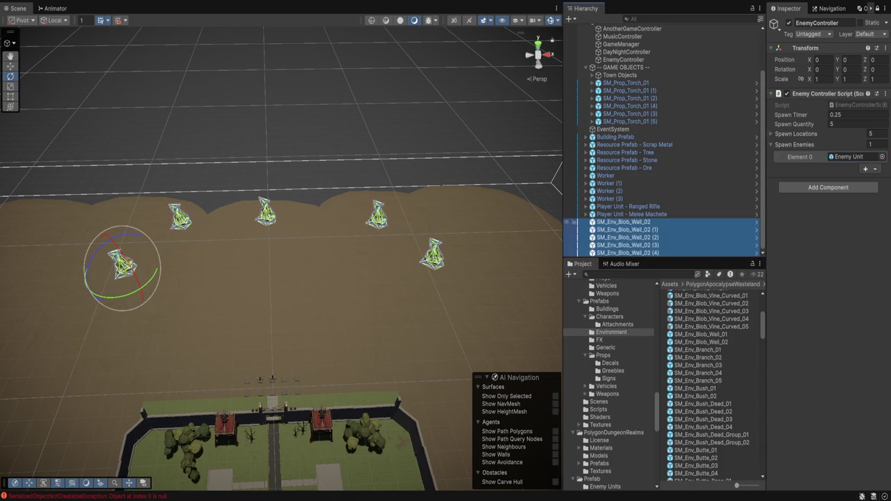
click(623, 221)
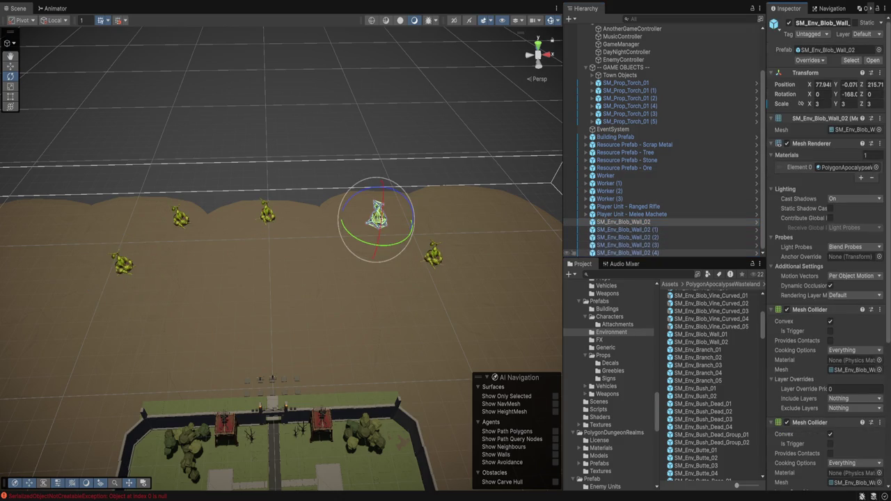
shift+click(623, 252)
shift+click(376, 216)
- Disable the second and third Mesh Collider components on all five blob walls
click(787, 422)
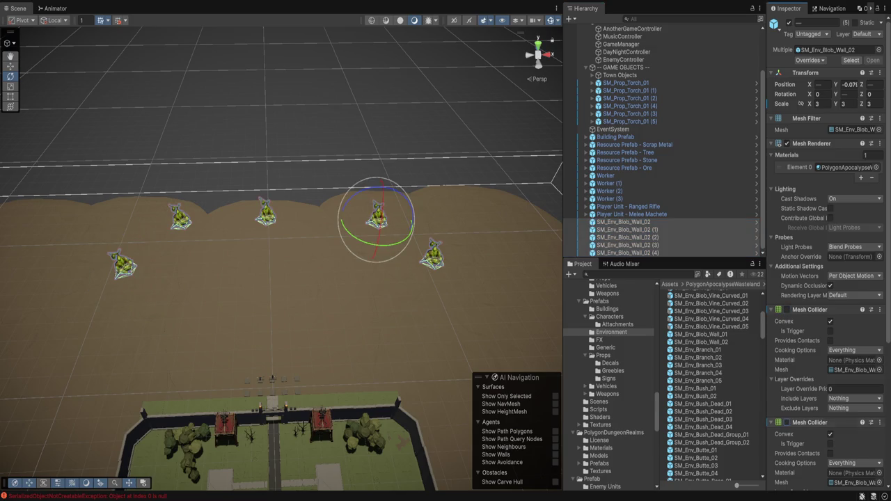
scroll(714, 383, down, 5)
scroll(828, 278, down, 5)
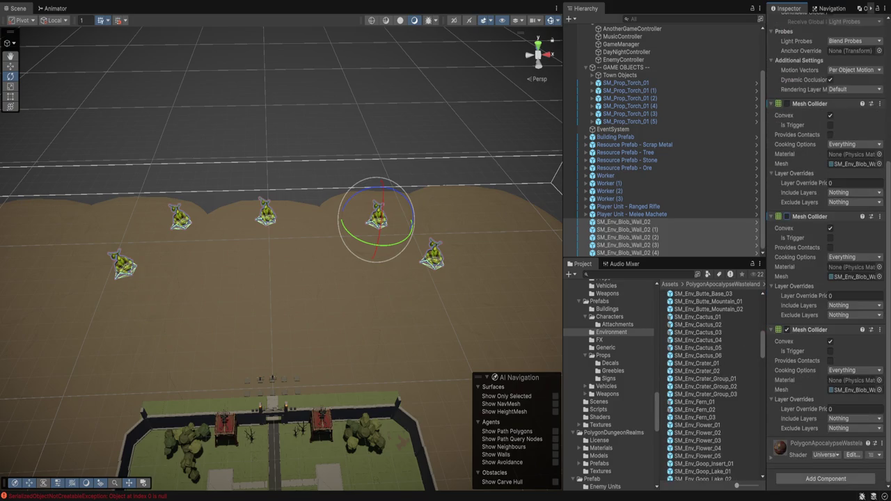
click(787, 329)
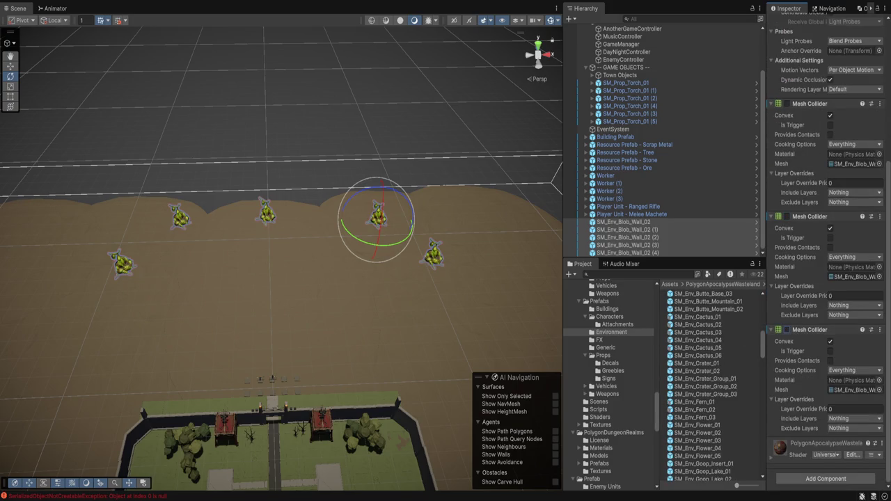
scroll(281, 258, up, 5)
mouse_move(281, 259)
mouse_down()
mouse_move(282, 208)
mouse_move(281, 251)
mouse_move(269, 254)
mouse_move(263, 276)
mouse_up()
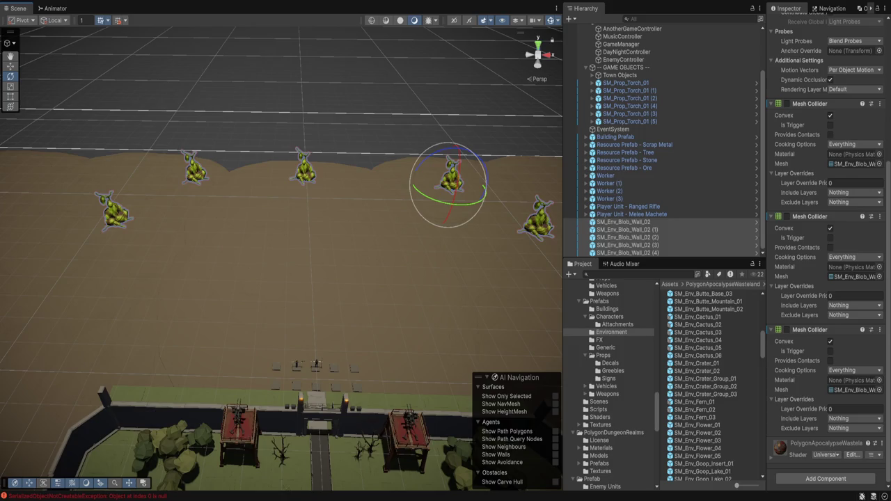
scroll(664, 139, up, 3)
click(623, 112)
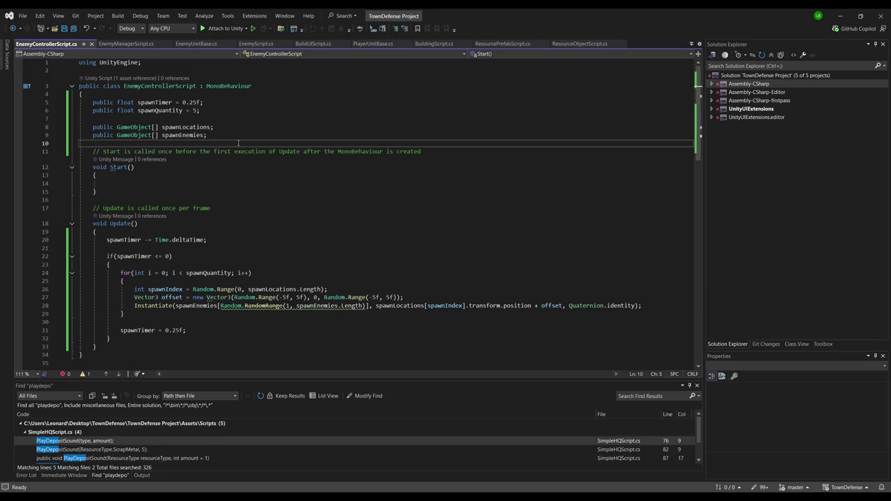
- Add a 'public bool spawningEnabled = true;' field to EnemyControllerScript
key(Return)
text(public )
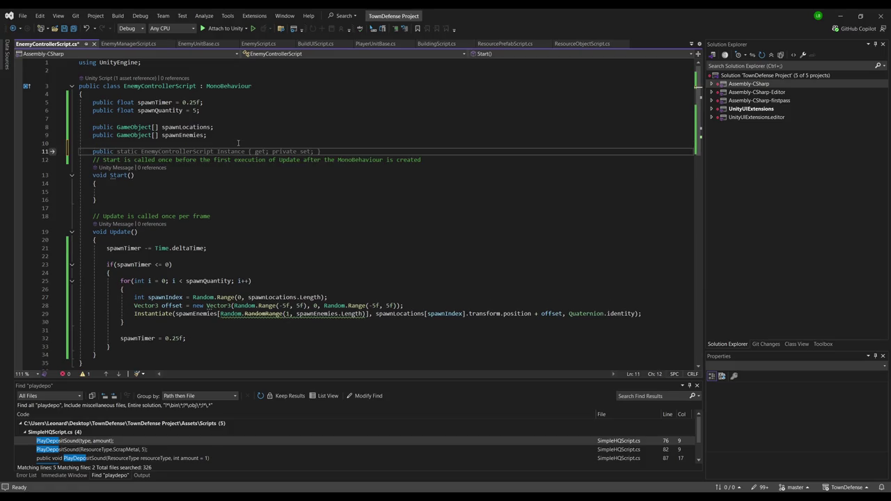
text(bool)
key(Tab)
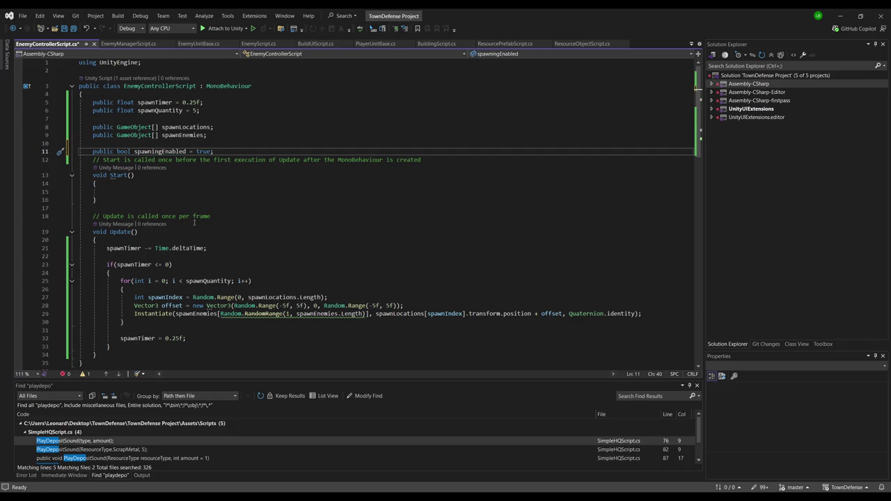
- Insert 'if (!spawningEnabled) return;' at the top of Update
click(209, 248)
click(216, 239)
key(Return)
text(if)
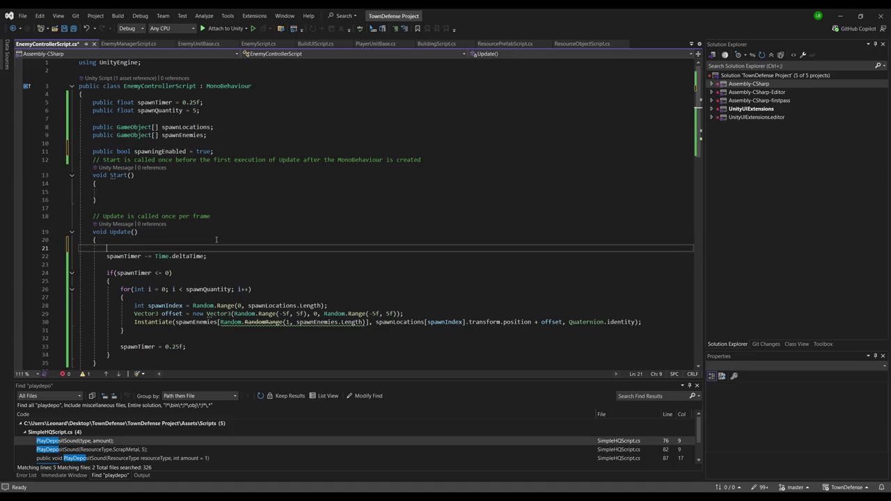
text((spawn)
text(ingEnabled))
key(Return)
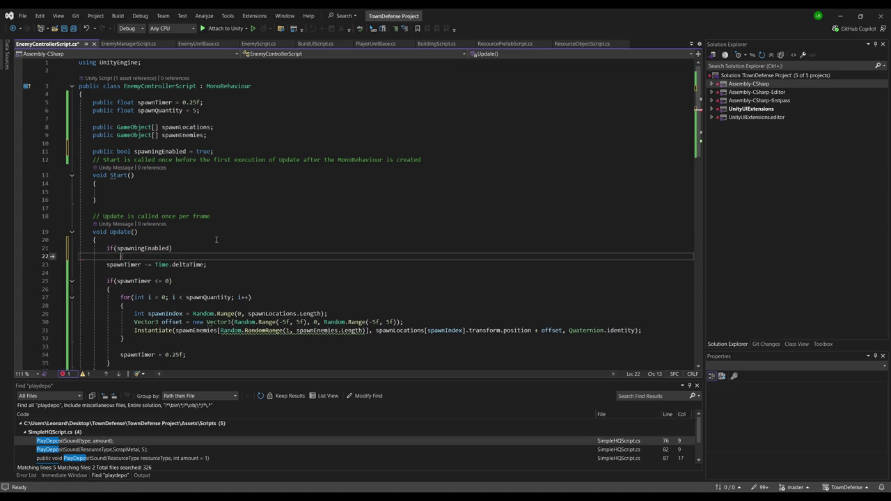
text(return;)
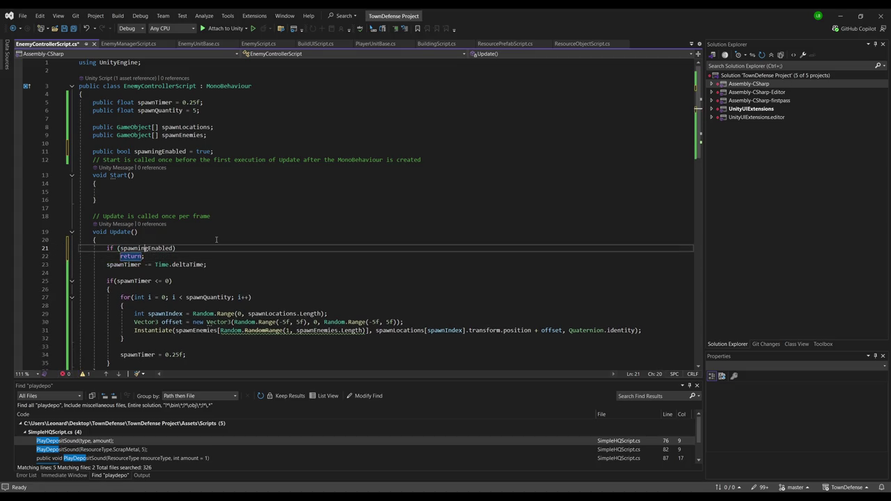
key(Up)
key(Left)
key(Left)
text(!)
- Save the script and let Unity recompile it
key(Down)
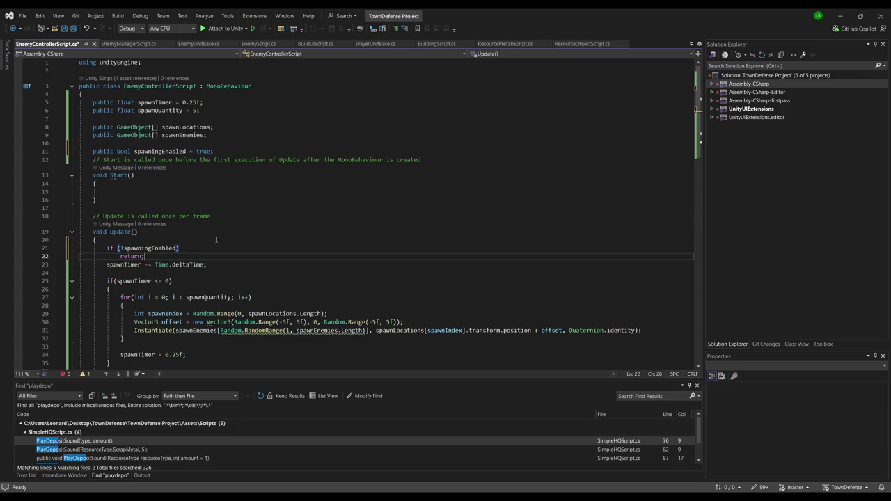
key(End)
key(Return)
key(ctrl+s)
key(alt+Tab)
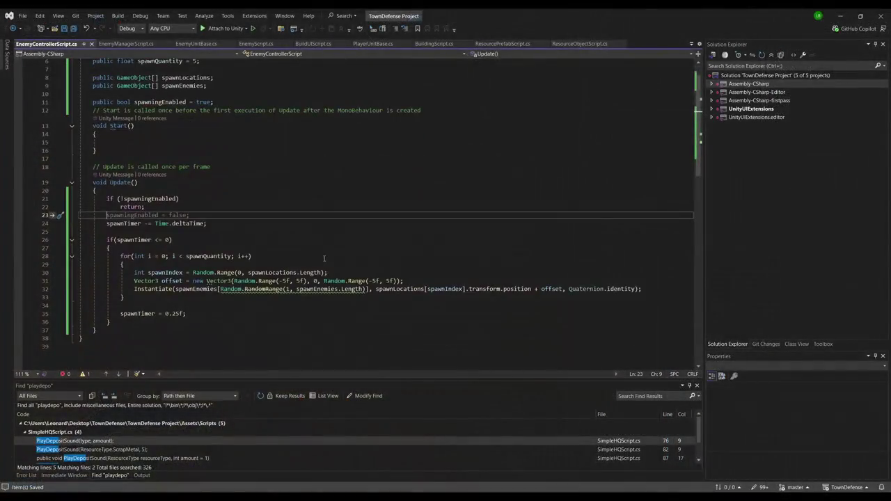
click(257, 199)
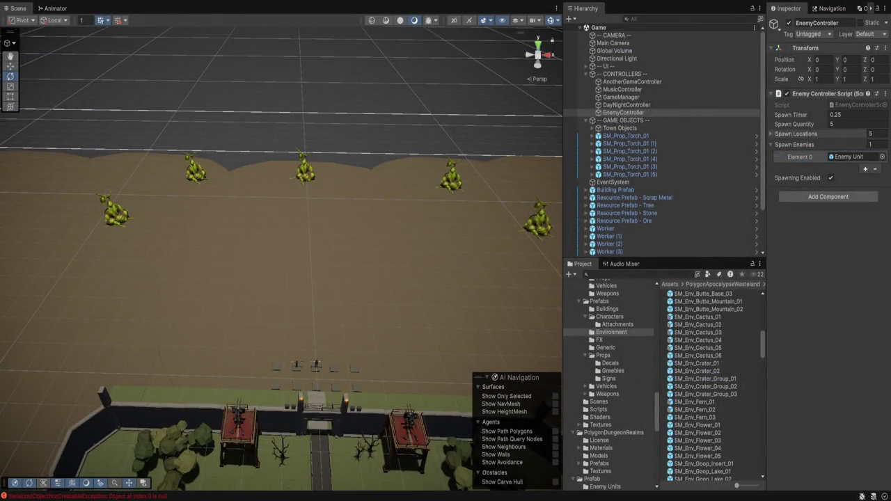
- Expand Spawn Locations to check the five blob walls, stop Play, and reopen the script
click(793, 133)
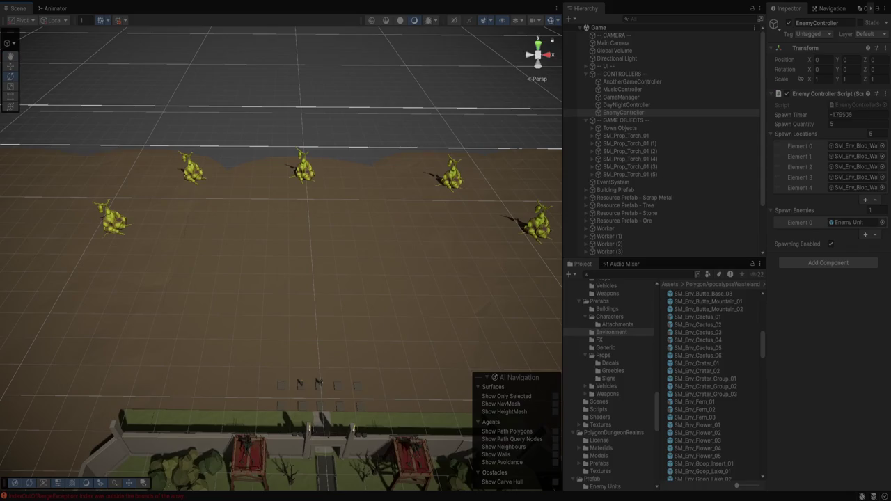
drag(278, 278, 248, 249)
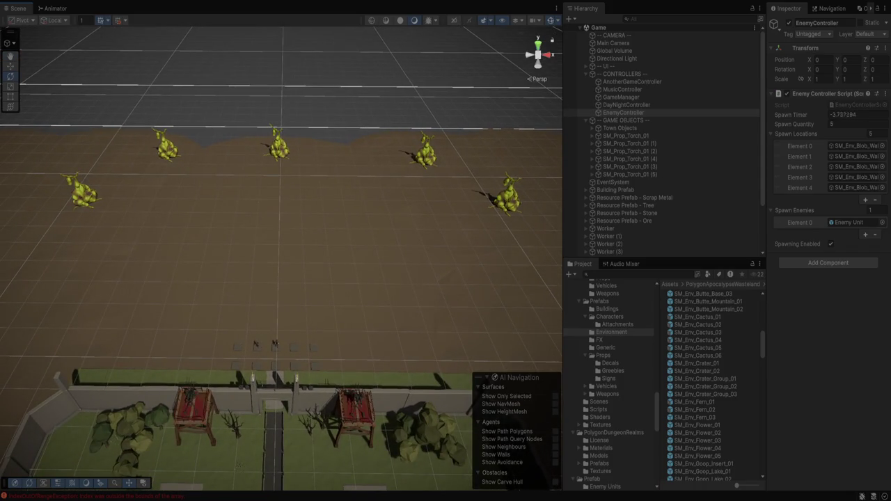
key(ctrl+p)
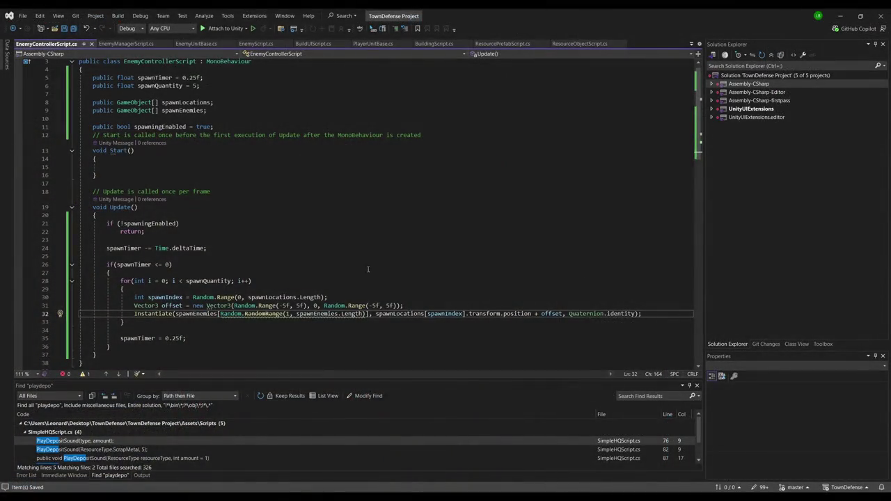
click(323, 275)
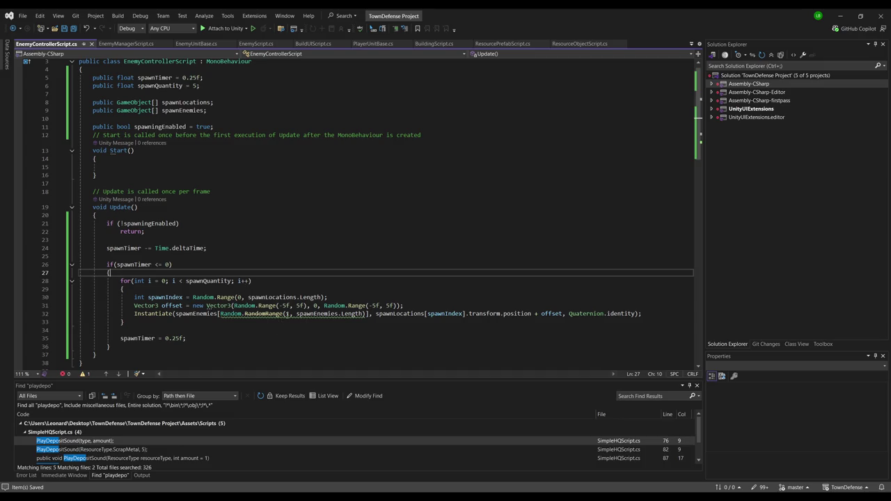
- Change the enemy index range on line 32 from RandomRange(1, …) to RandomRange(0, …) and save
click(285, 314)
text(0)
key(Delete)
click(406, 242)
key(ctrl+s)
key(alt+Tab)
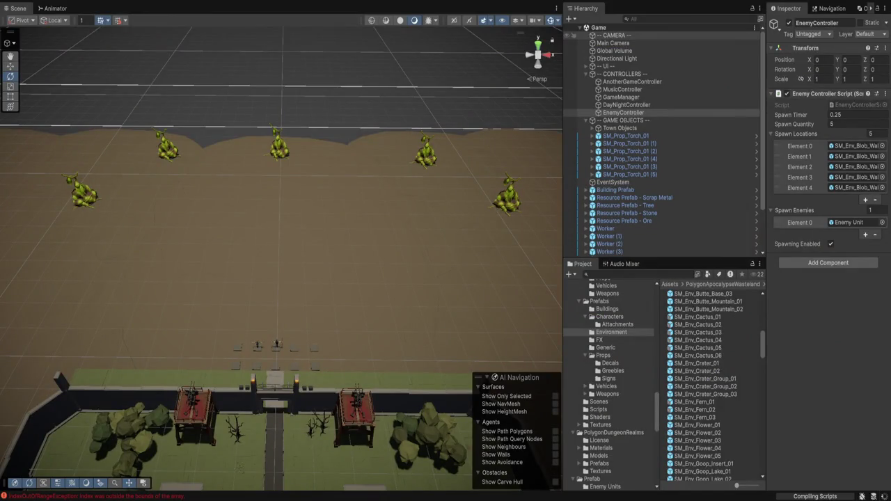
- Play-test to watch enemies spawn from all five blob walls, then stop
key(alt+Tab)
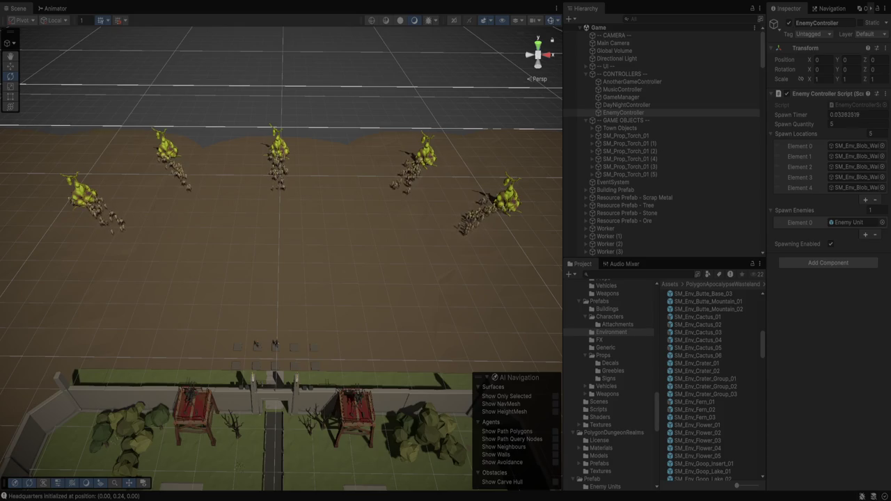
scroll(281, 257, up, 3)
scroll(281, 258, down, 5)
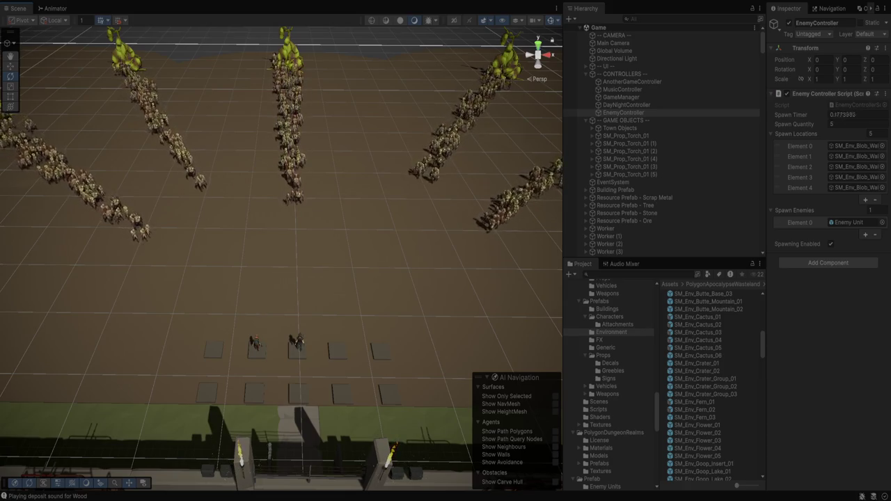
key(ctrl+p)
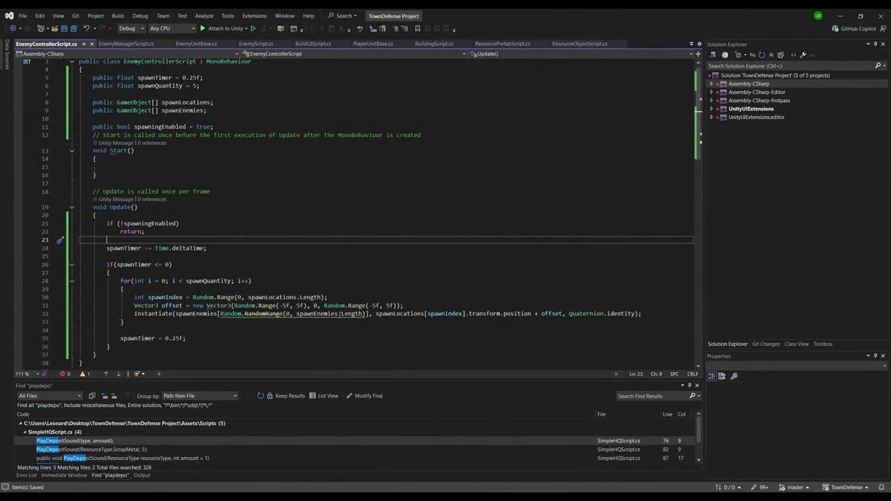
- Set line 31's x and z spawn offsets to Random.Range(-10f, 10f), save, and stop the play test
double_click(284, 305)
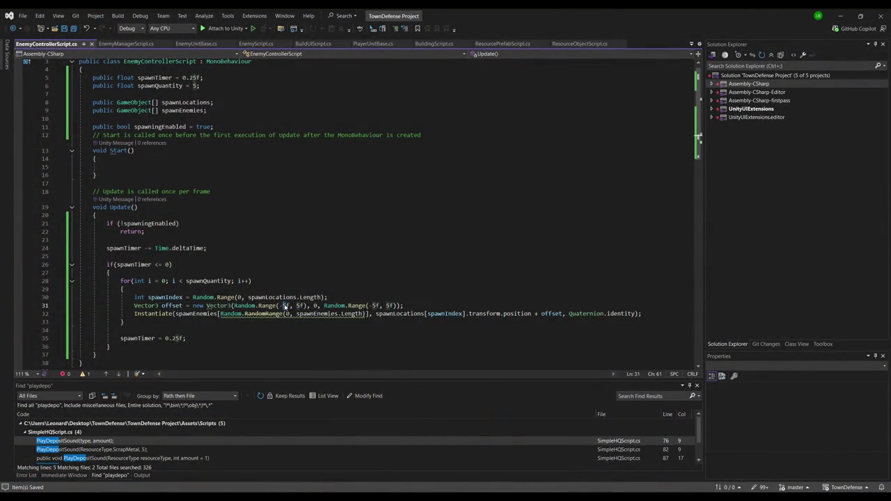
text(10f)
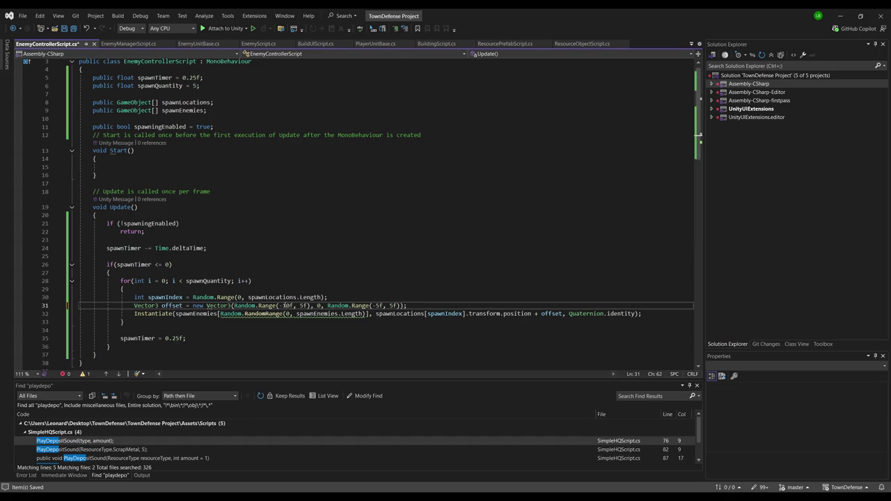
double_click(304, 305)
text(10f)
click(394, 305)
text(0)
drag(383, 306, 380, 305)
text(10)
key(ctrl+s)
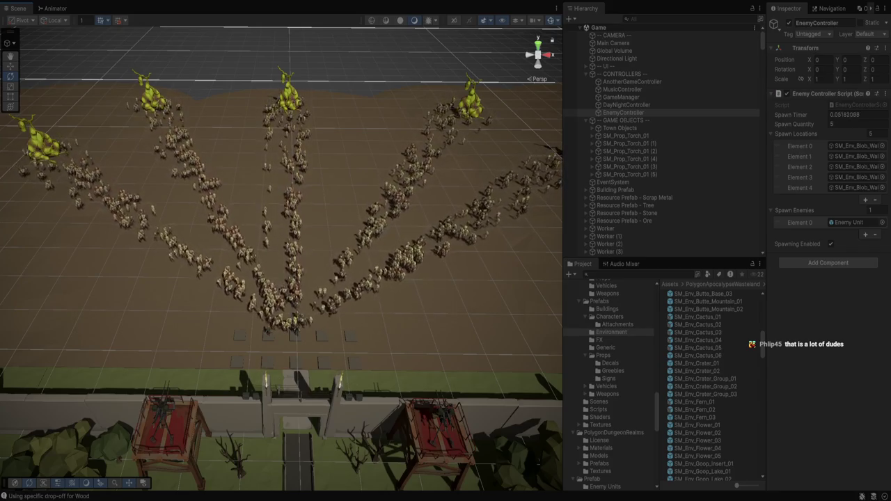
key(ctrl+p)
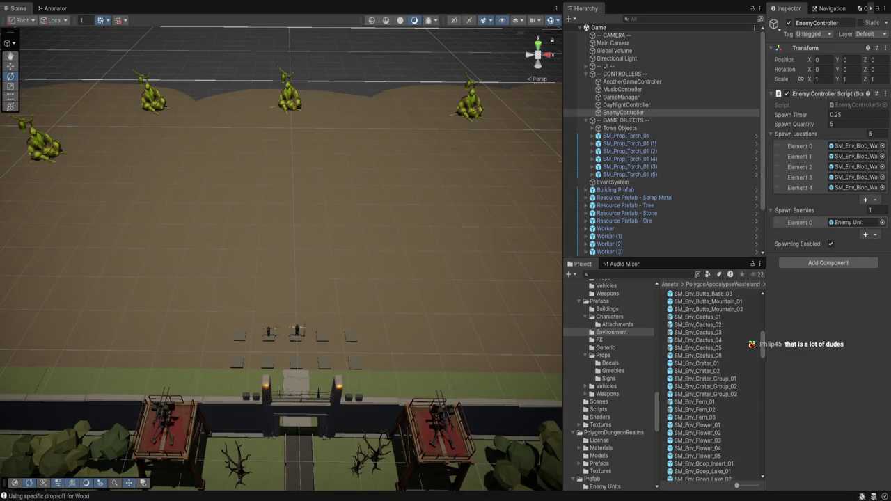
- Set the Enemy Unit prefab's Nav Mesh Agent Stopping Distance to 5
click(599, 301)
scroll(609, 383, down, 8)
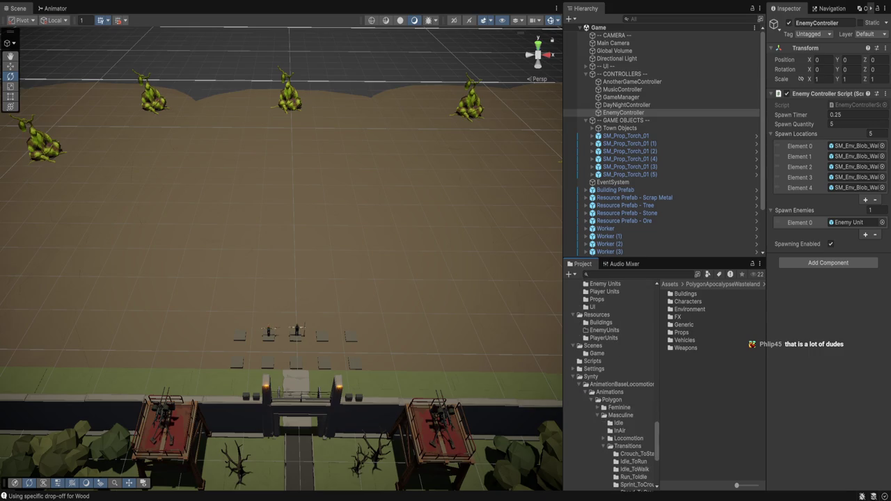
click(849, 222)
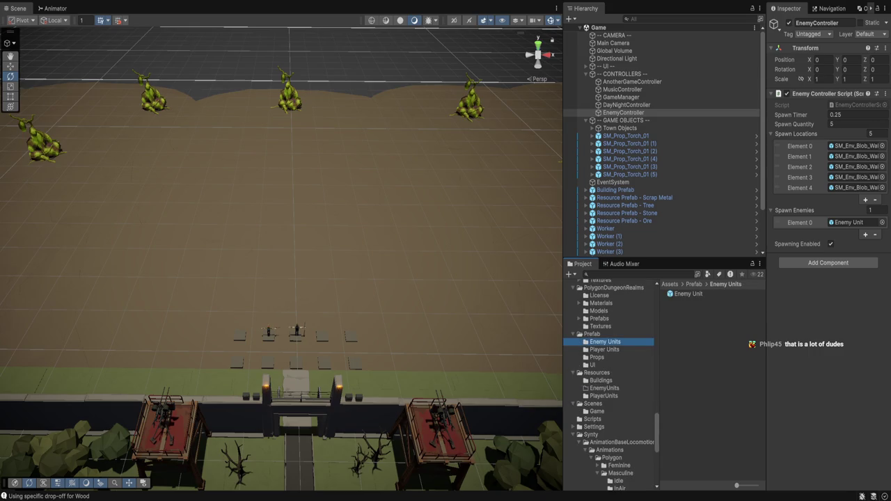
click(688, 293)
click(855, 225)
text(5)
scroll(825, 209, down, 3)
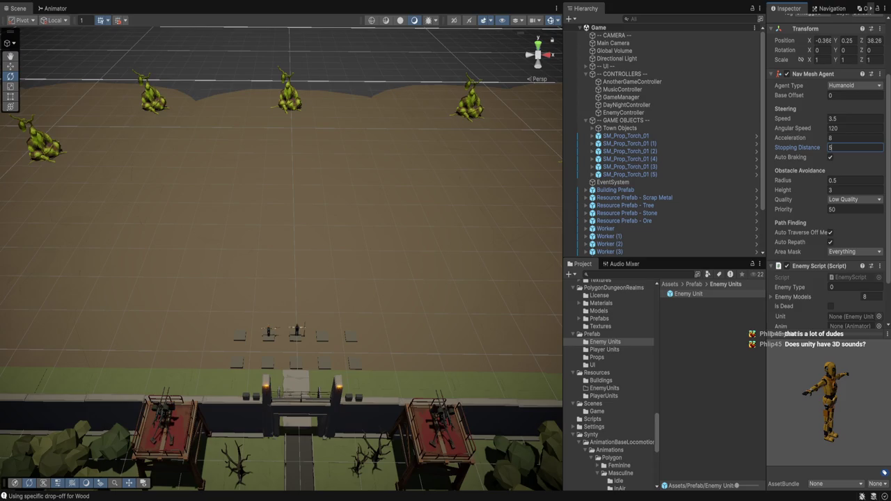
drag(826, 332, 826, 411)
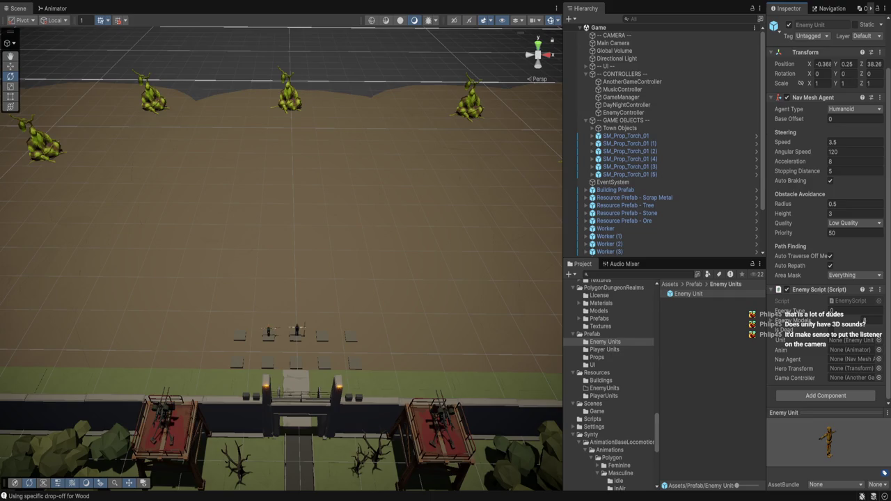
click(612, 42)
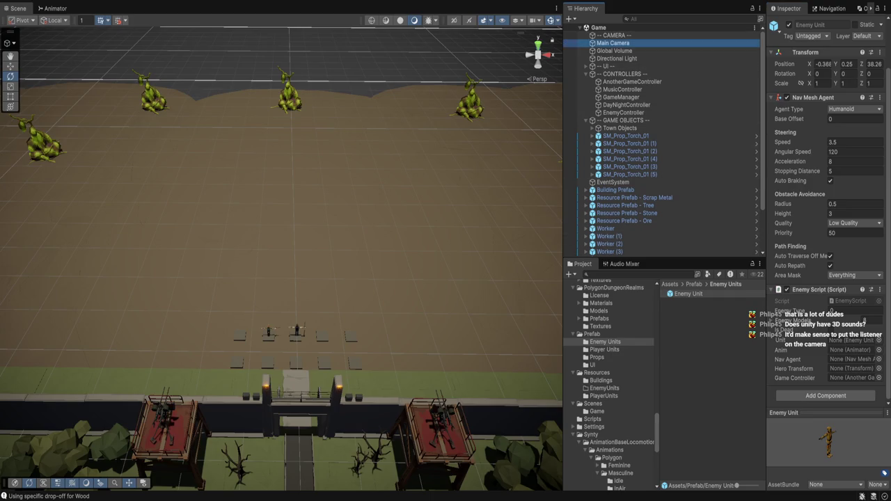
scroll(828, 251, down, 5)
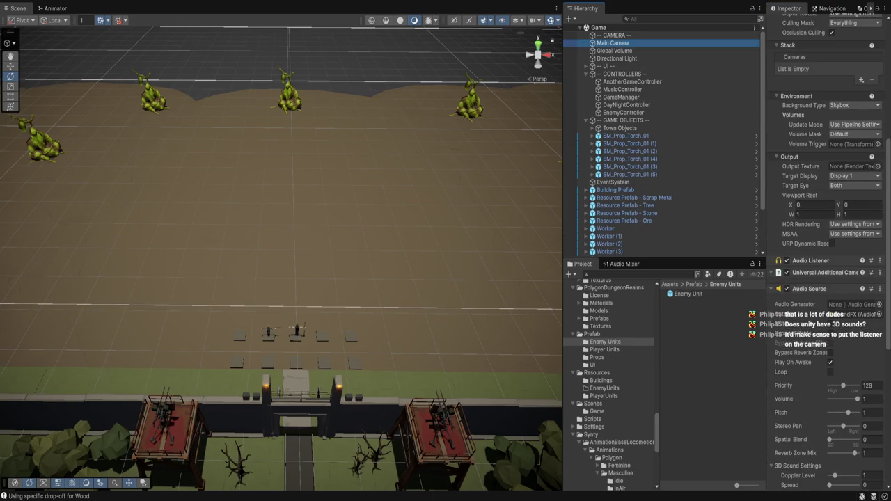
scroll(828, 278, down, 1)
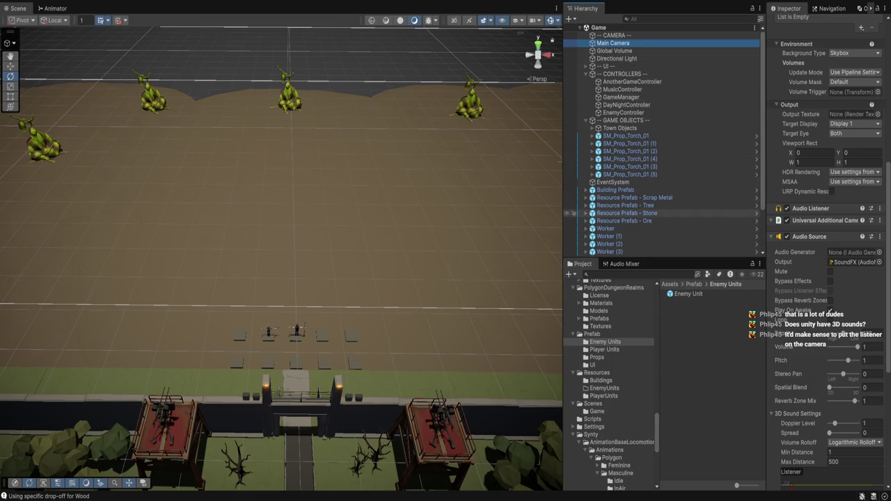
click(688, 293)
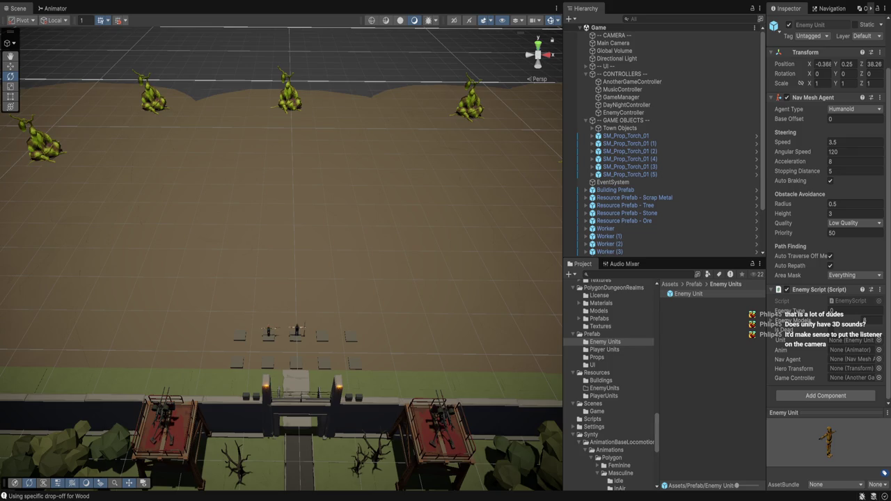
- Set the enemy Audio Source's Volume Rolloff to Logarithmic and Max Distance to 50
scroll(825, 244, down, 5)
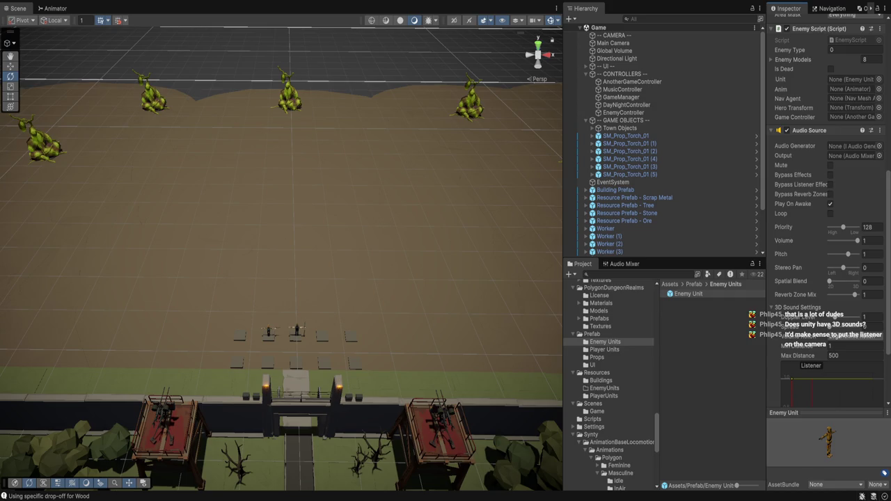
scroll(826, 244, down, 3)
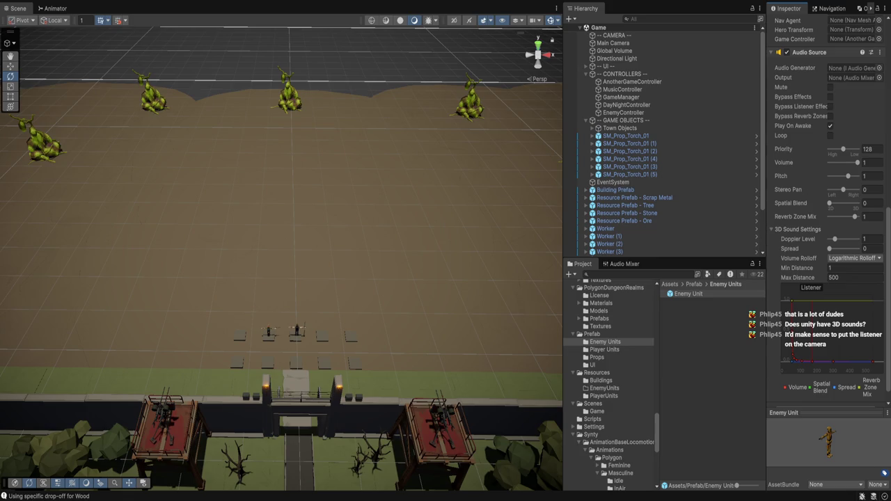
drag(797, 277, 793, 277)
key(Up)
click(845, 277)
text(50)
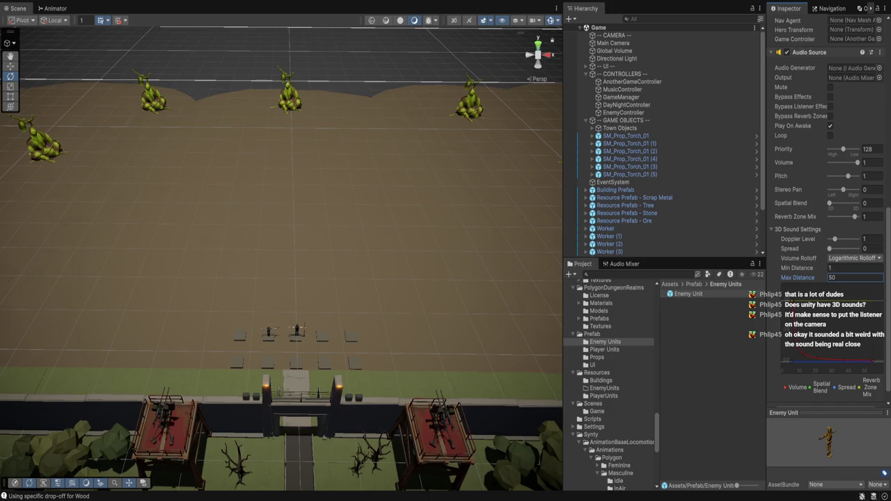
- Adjust the audio's Spatial Blend, then switch to the web browser
mouse_move(829, 203)
mouse_down()
mouse_move(858, 203)
mouse_move(829, 202)
mouse_up()
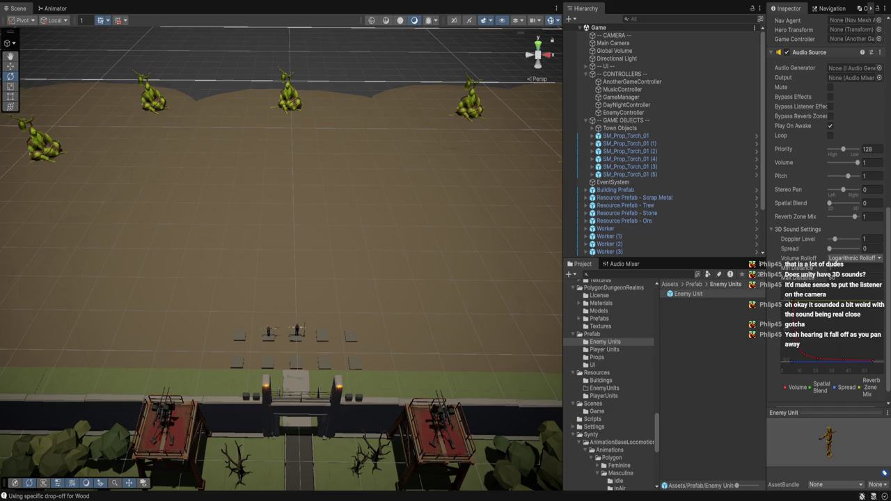
click(829, 203)
key(Right)
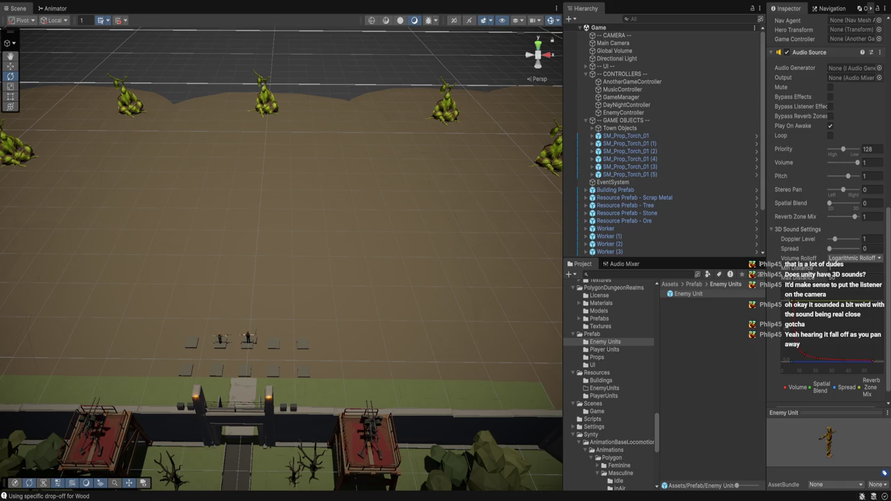
key(alt+Tab)
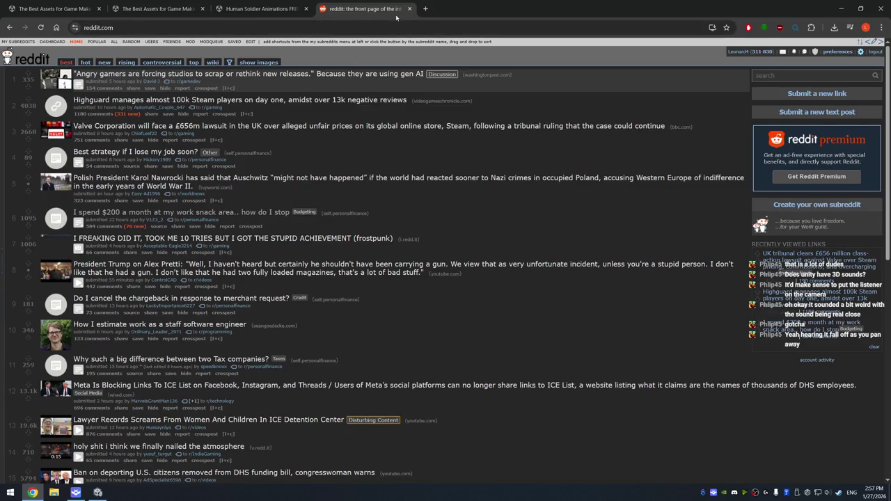
- Go to Trello and open the City Builder board
click(398, 24)
text(trello)
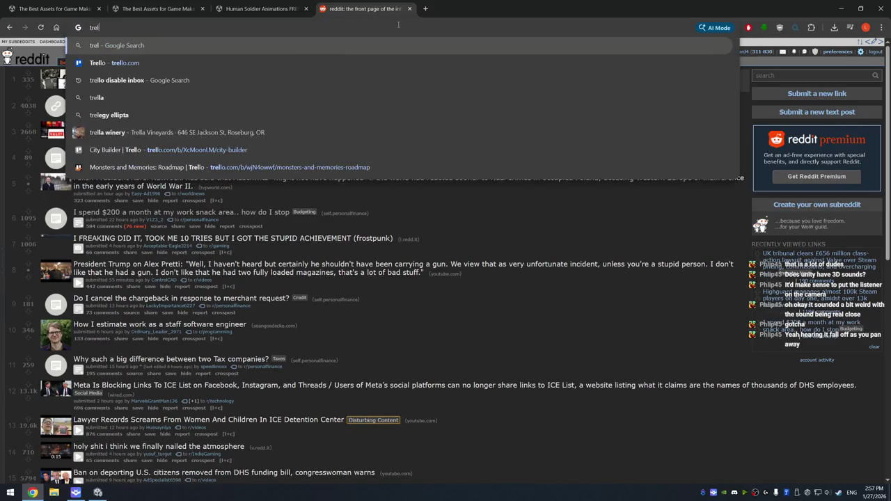
key(Return)
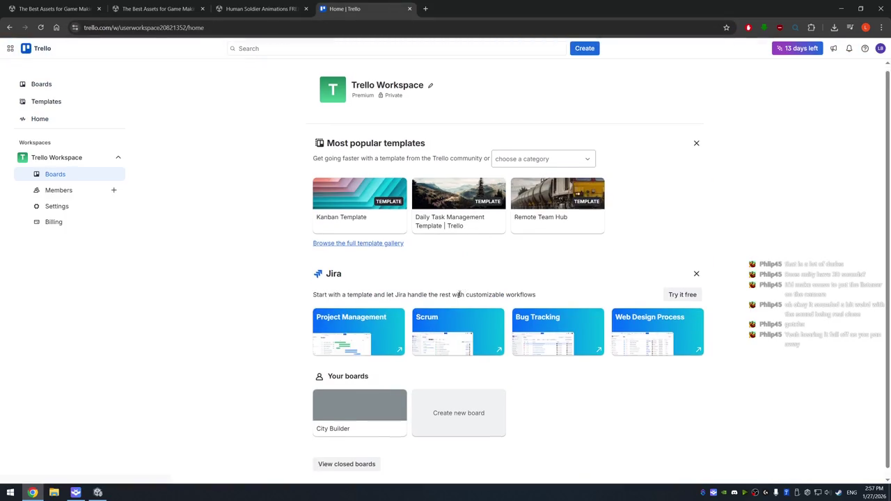
click(374, 393)
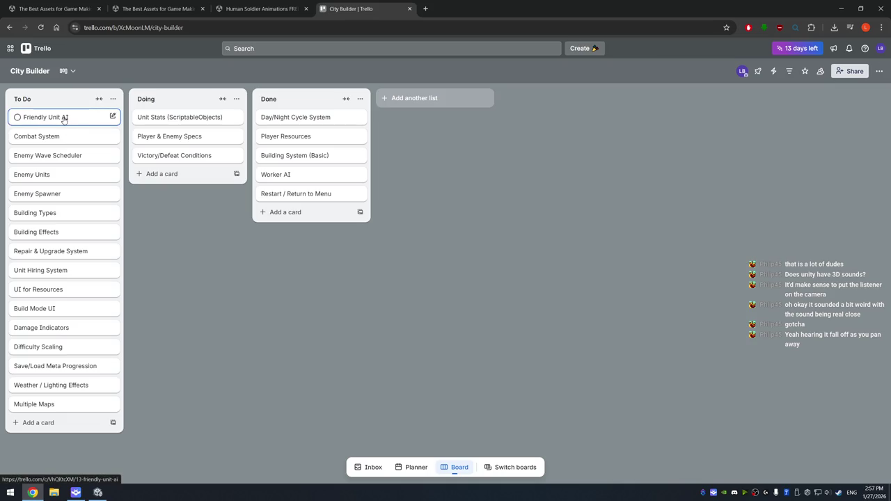
- Move Enemy Units and Building Types to Doing; enemy, Unit Stats and Player & Enemy Specs cards to Done
drag(60, 155, 285, 213)
mouse_move(64, 174)
mouse_down()
mouse_move(306, 239)
mouse_move(303, 232)
mouse_up()
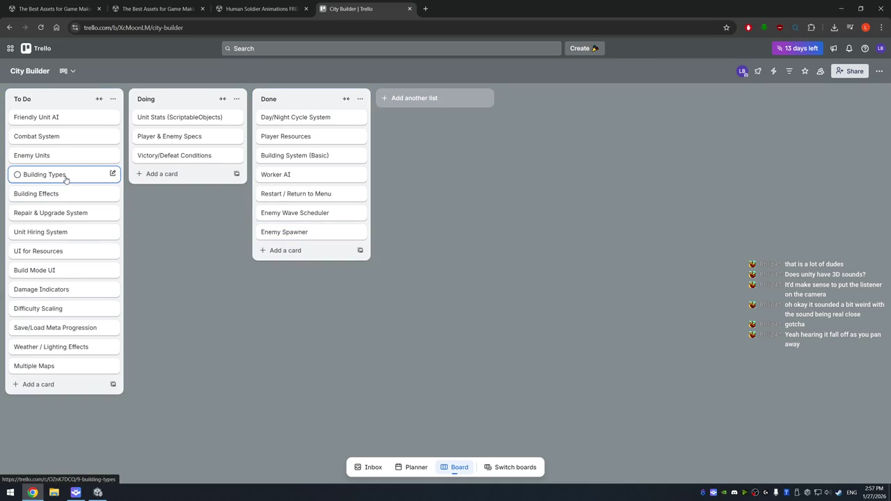
mouse_move(76, 163)
mouse_down()
mouse_move(160, 169)
mouse_move(149, 182)
mouse_move(157, 175)
mouse_up()
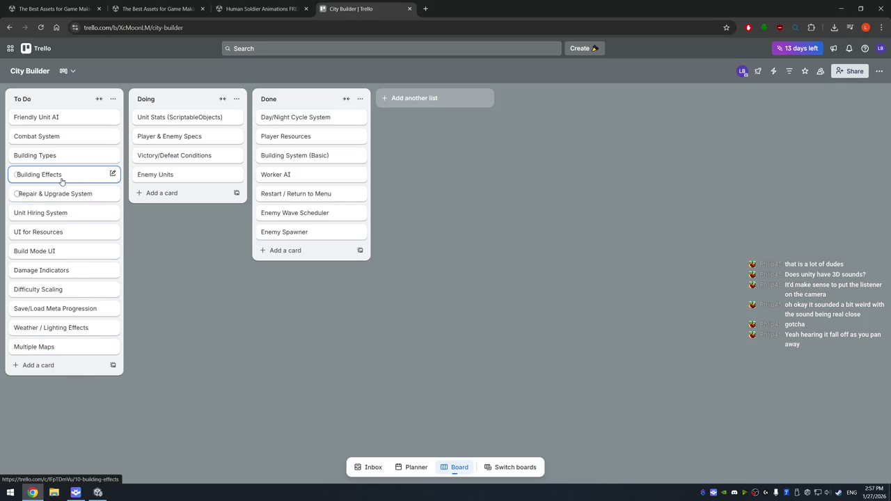
mouse_move(68, 142)
mouse_down()
mouse_move(69, 154)
mouse_move(169, 201)
mouse_move(153, 191)
mouse_up()
click(54, 135)
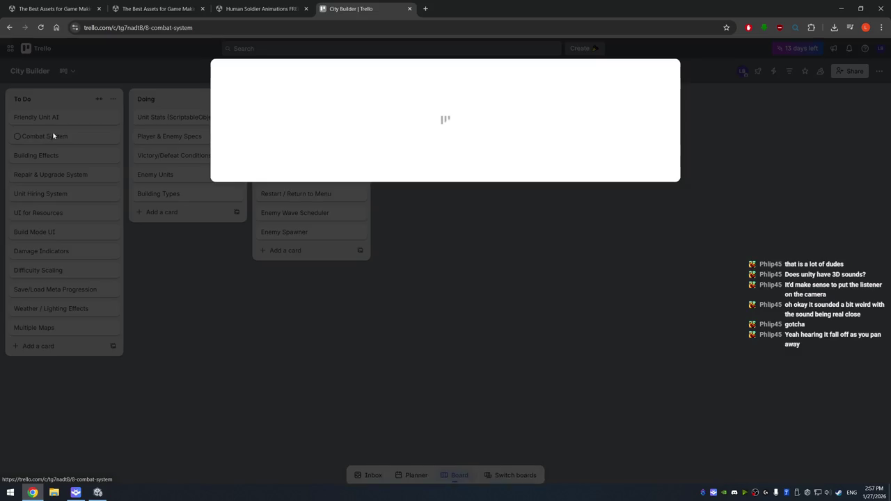
key(Escape)
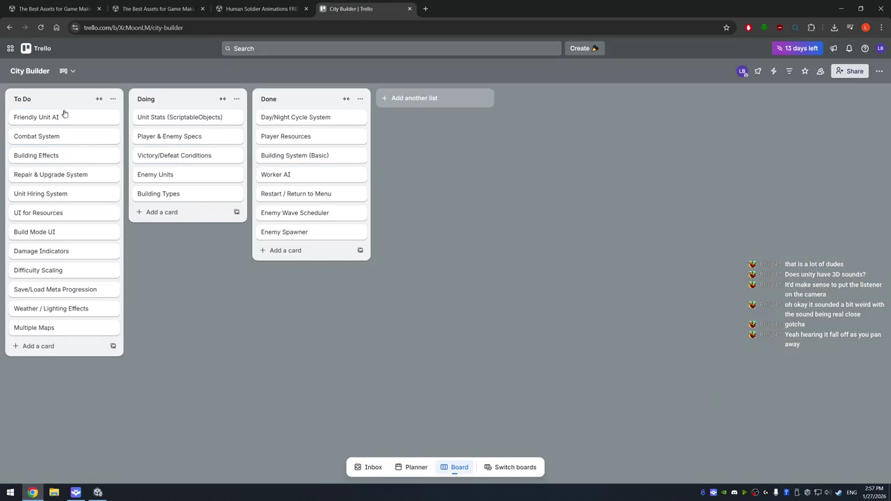
drag(180, 120, 311, 258)
mouse_move(184, 120)
mouse_down()
mouse_move(287, 224)
mouse_move(299, 268)
mouse_move(312, 272)
mouse_up()
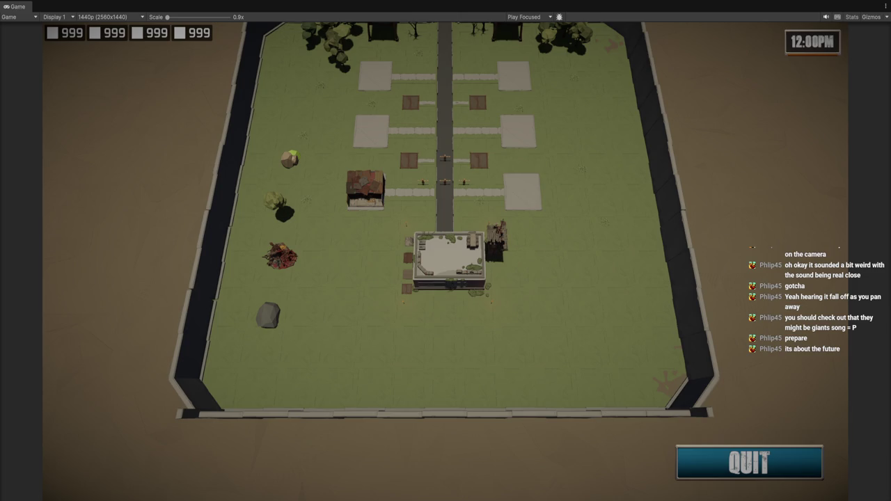
- Switch from Unity to Chrome and open a new browser tab
key(alt+Tab)
click(424, 9)
- Search Google for 'they might be giants prepare cd' and expand the AI overview
text(they might be gian)
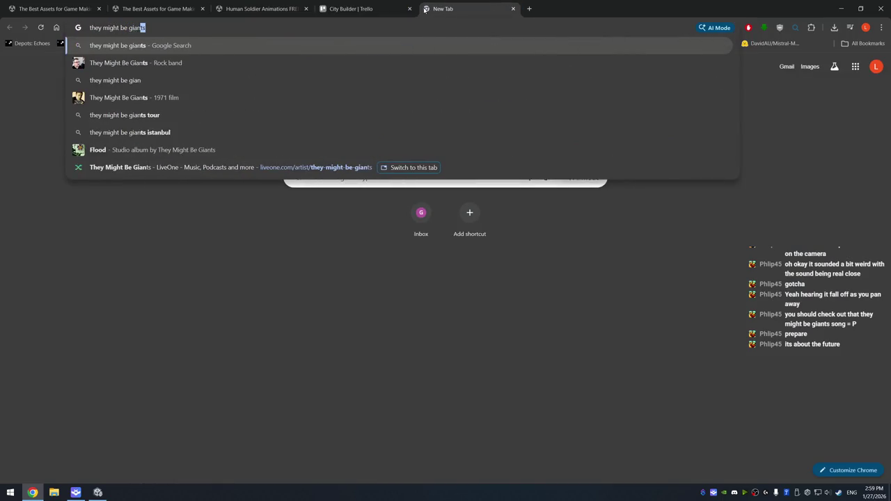
text(ts prepare cd)
key(Return)
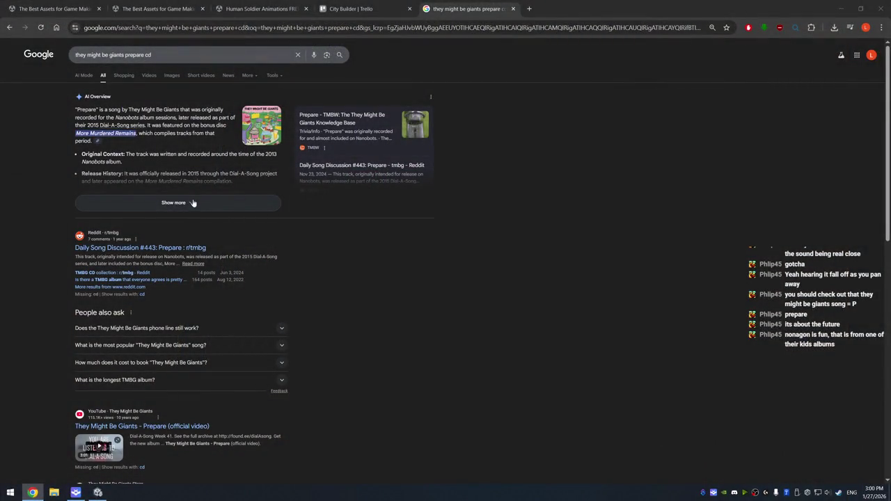
click(177, 203)
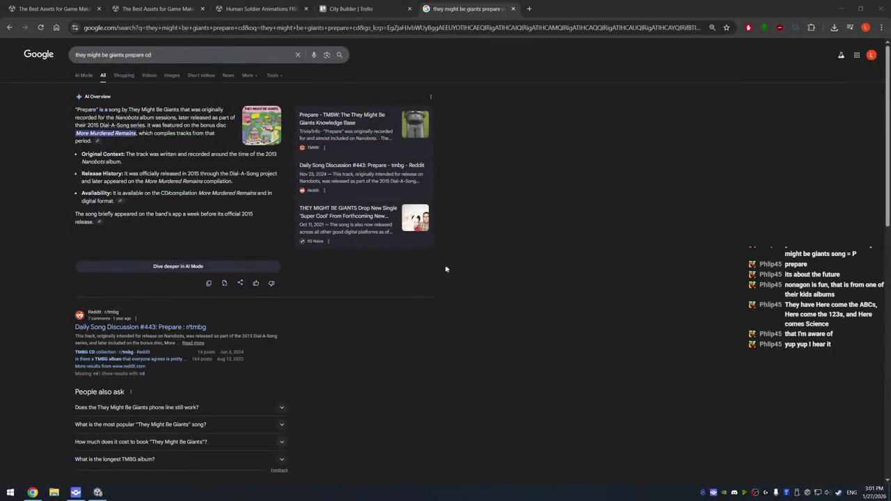
- Close the search results tab and minimize Chrome to get back to Unity
click(513, 9)
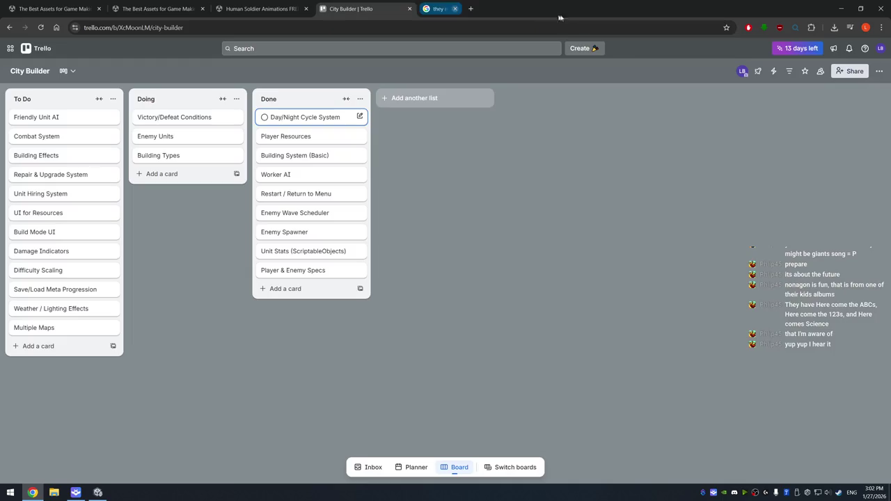
click(841, 9)
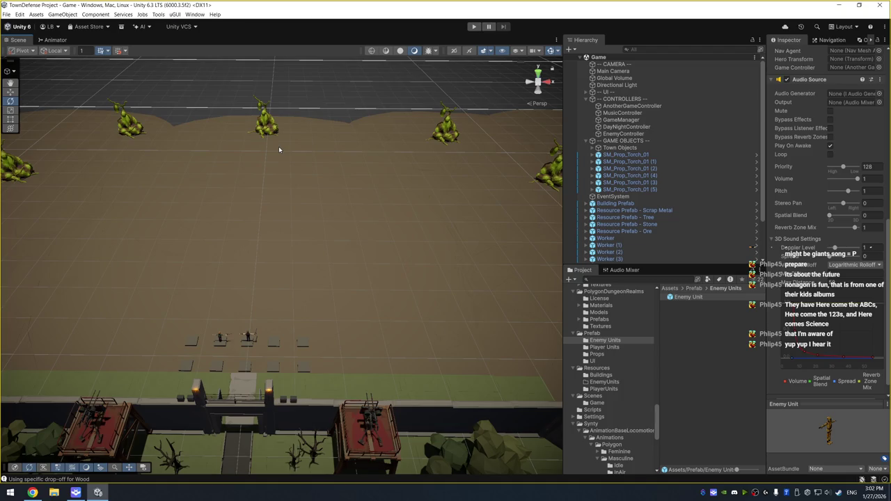
- Tag both Player Unit objects, Ranged Rifle and Melee Machete, as Player
mouse_move(275, 284)
mouse_down()
mouse_move(345, 209)
mouse_move(340, 254)
mouse_move(322, 269)
mouse_up()
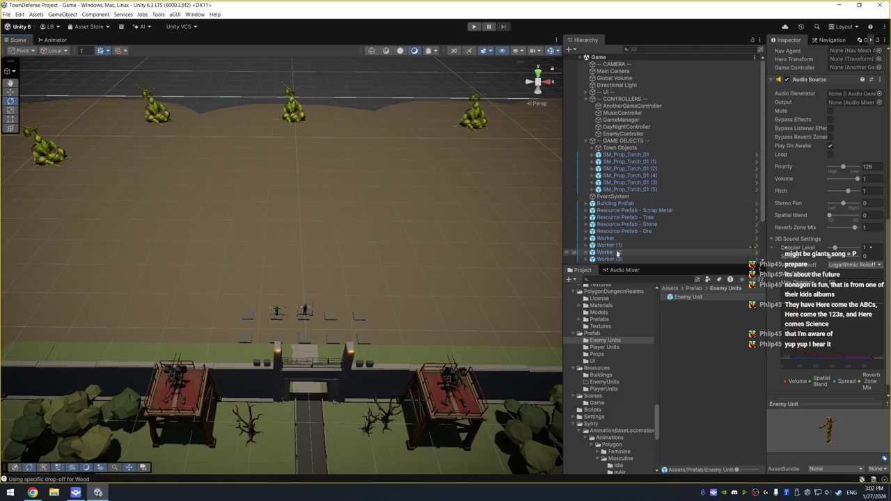
scroll(623, 236, down, 3)
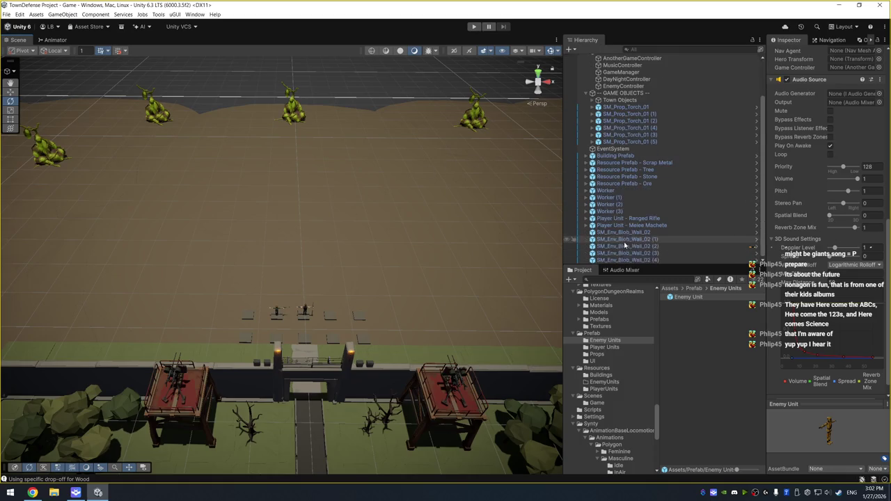
click(662, 220)
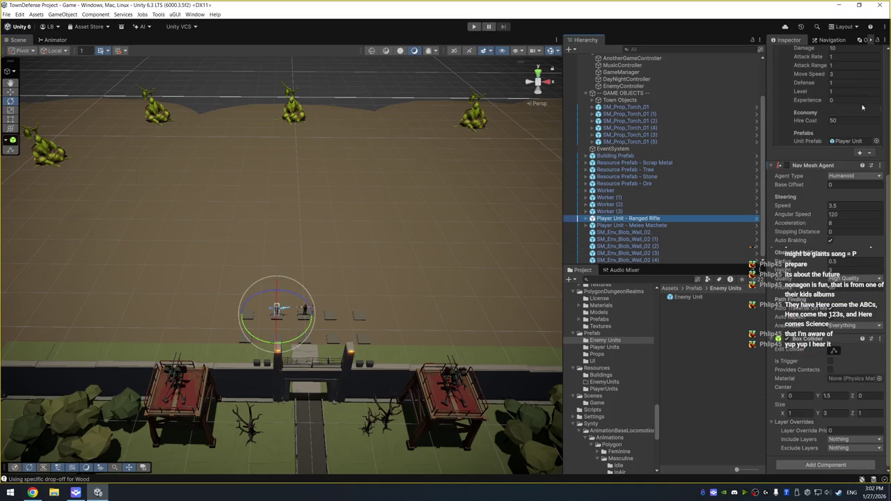
ctrl+click(669, 225)
click(807, 64)
click(816, 117)
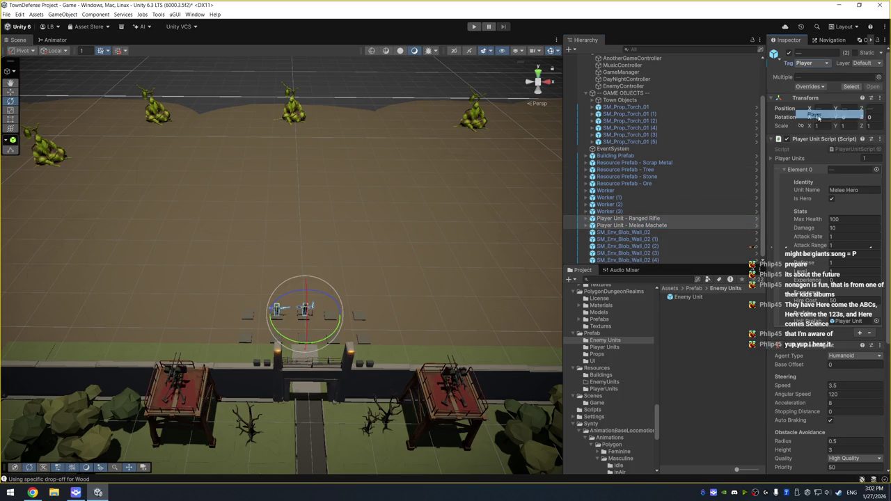
- Apply the Player tag to the Melee Machete prefab
right_click(792, 64)
key(Escape)
click(640, 217)
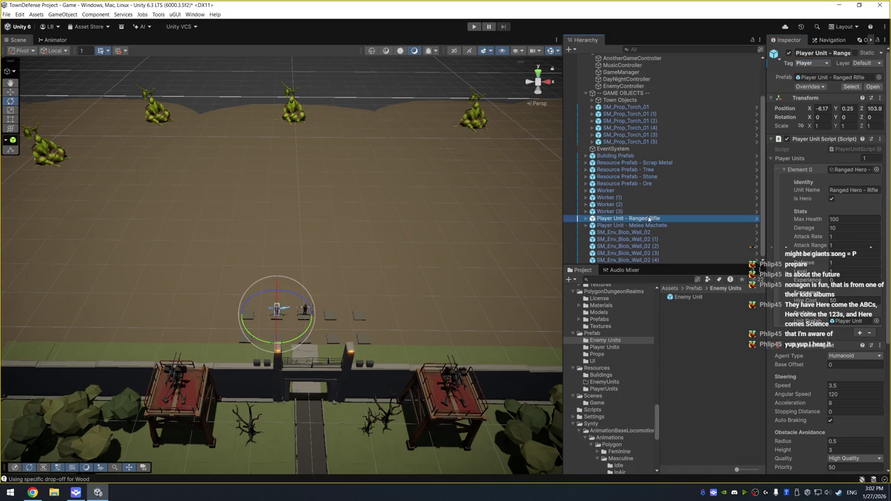
key(Escape)
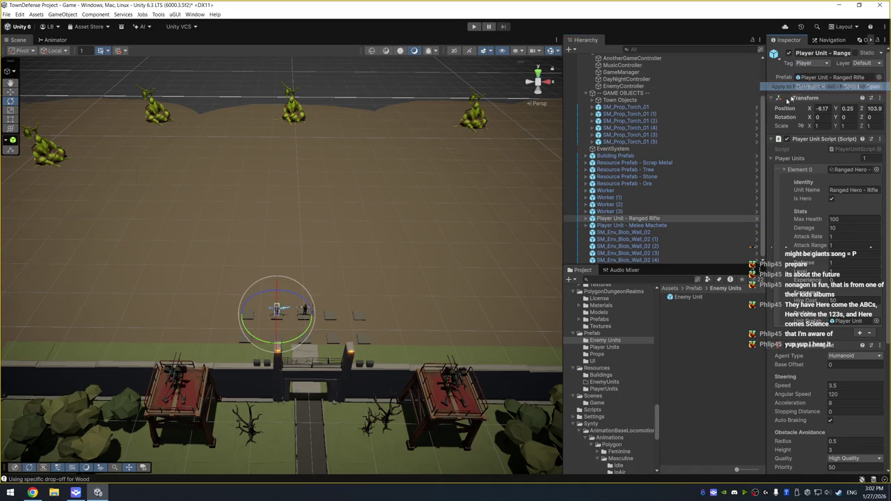
click(656, 226)
right_click(790, 64)
click(815, 87)
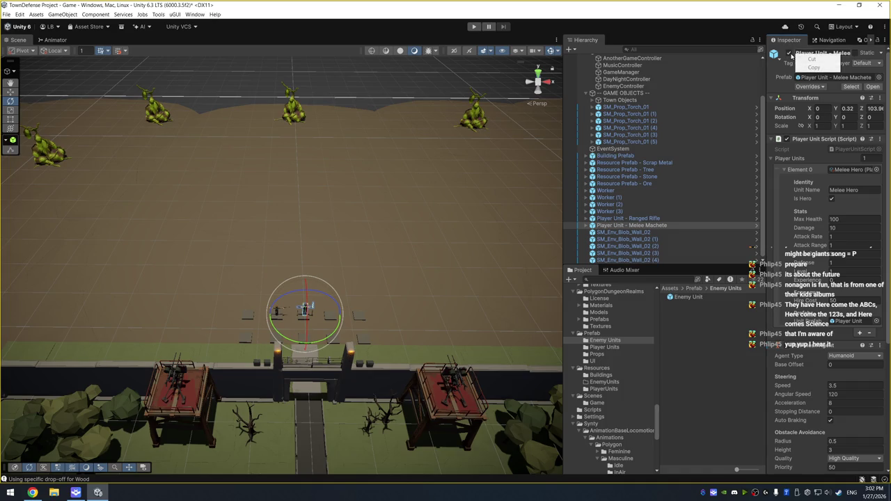
right_click(808, 53)
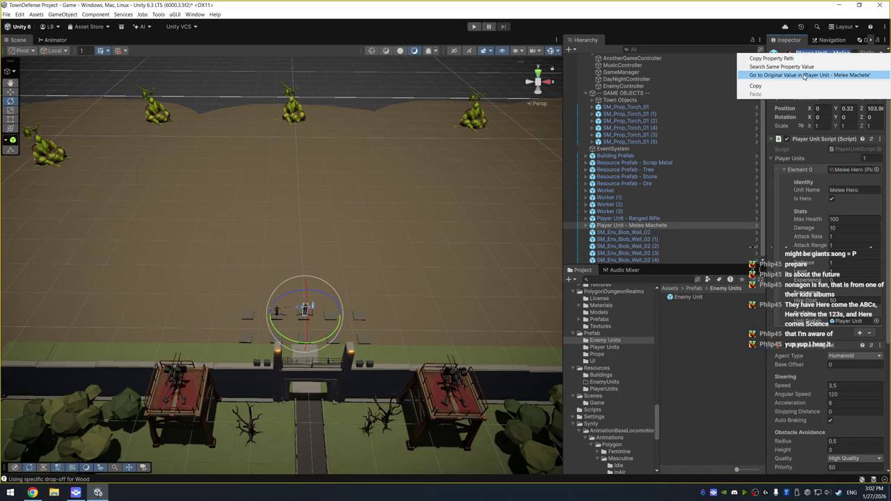
click(763, 152)
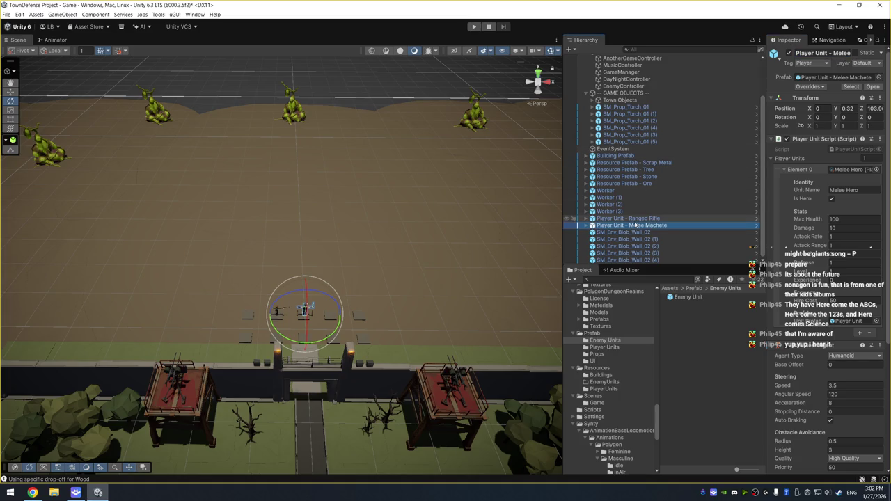
- Create new Worker and Enemy tags in the tag manager
click(655, 191)
shift+click(654, 209)
click(809, 63)
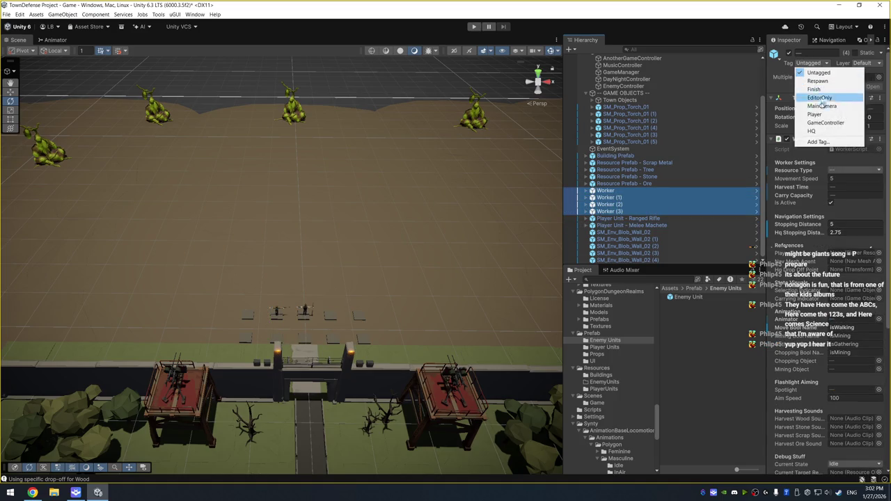
click(811, 142)
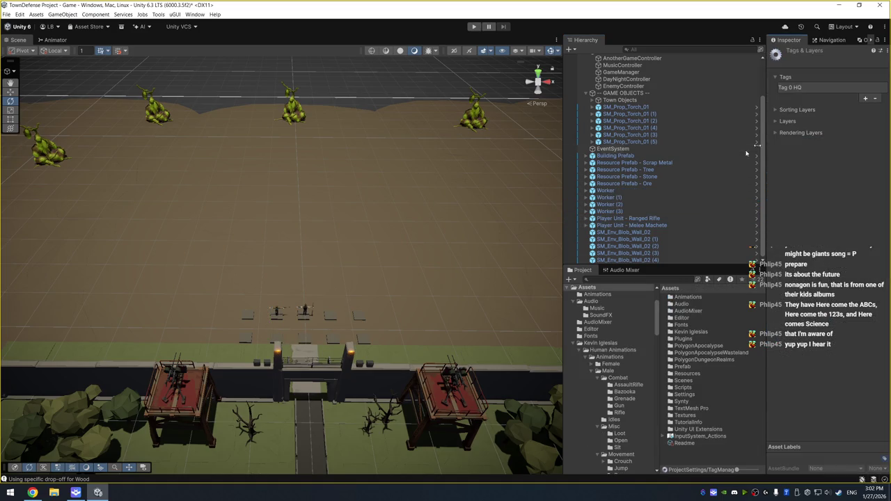
click(865, 99)
text(er)
click(824, 117)
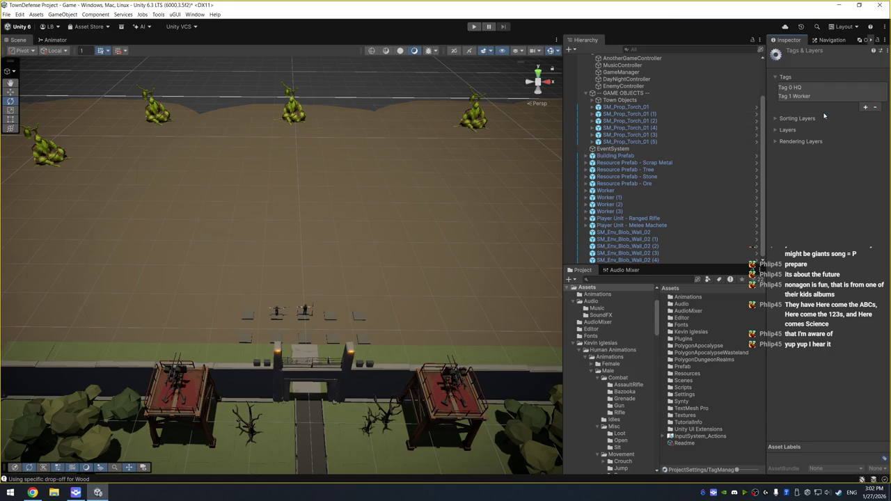
click(865, 107)
text(my)
key(Return)
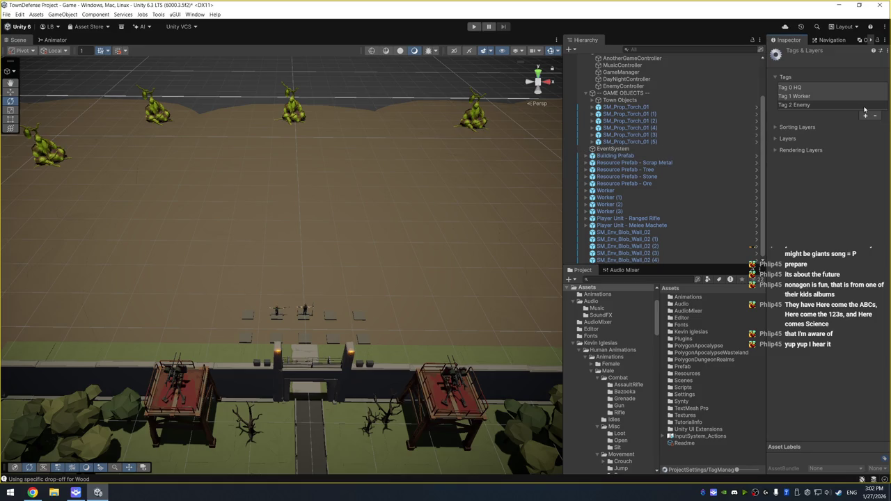
- Tag all four Worker objects as Worker
click(655, 192)
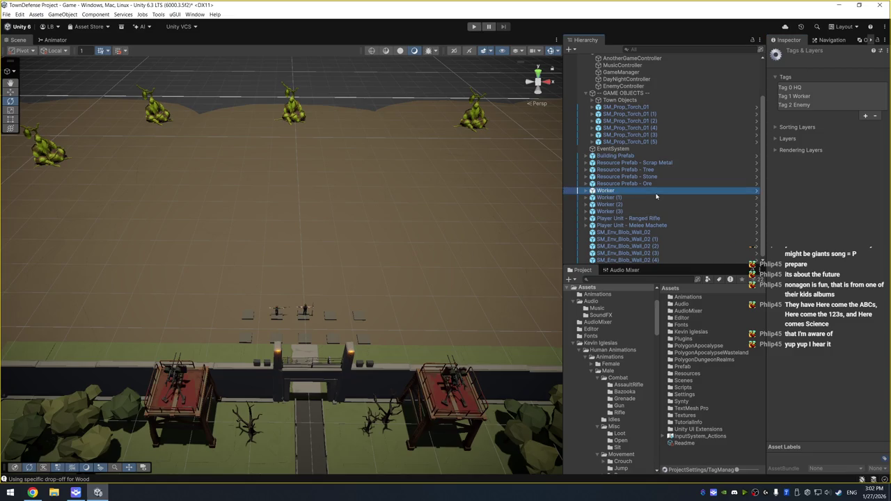
shift+click(609, 211)
click(809, 63)
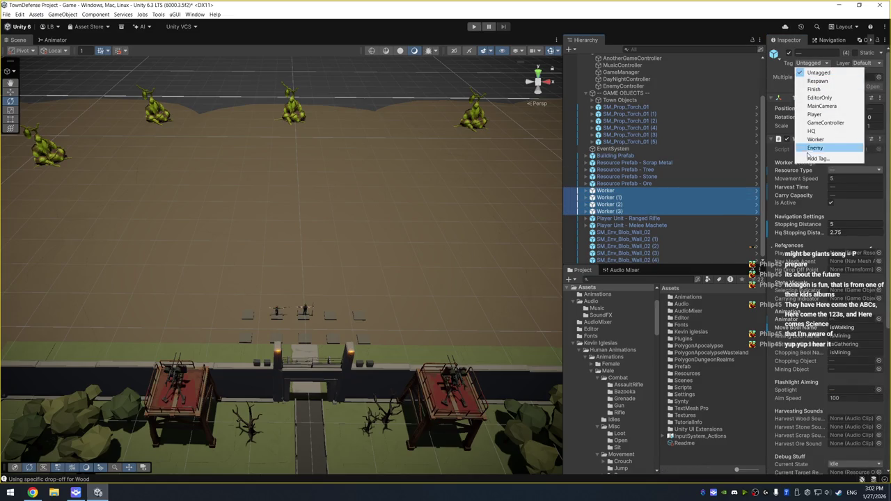
click(815, 140)
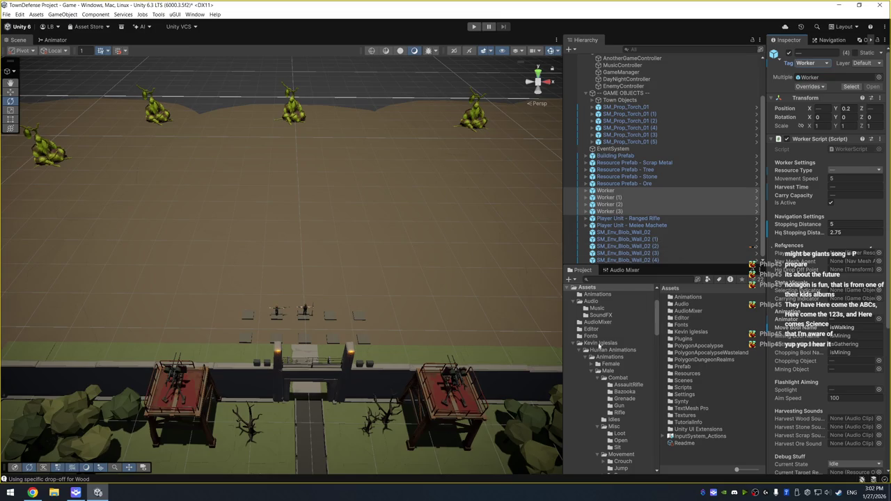
- Navigate the project folders to Prefab/Enemy Units and select the Enemy Unit prefab
scroll(613, 333, down, 2)
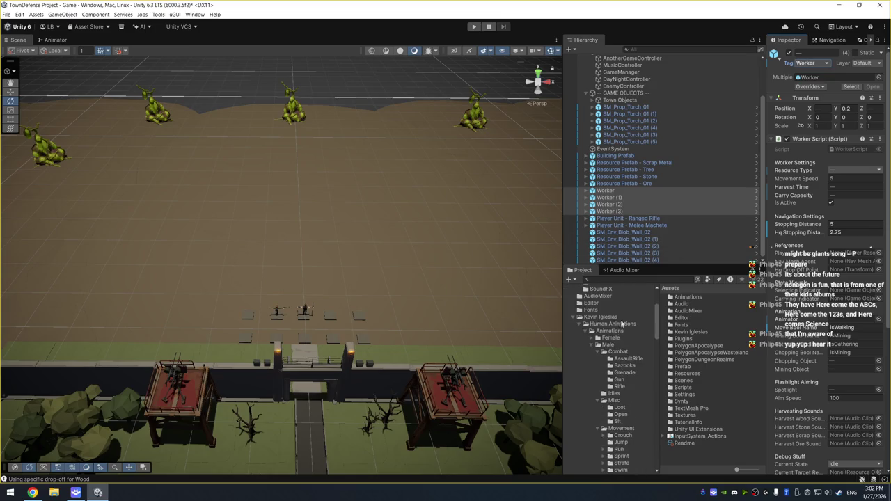
click(623, 318)
key(Left)
click(616, 324)
key(Right)
scroll(615, 346, down, 5)
scroll(615, 346, down, 10)
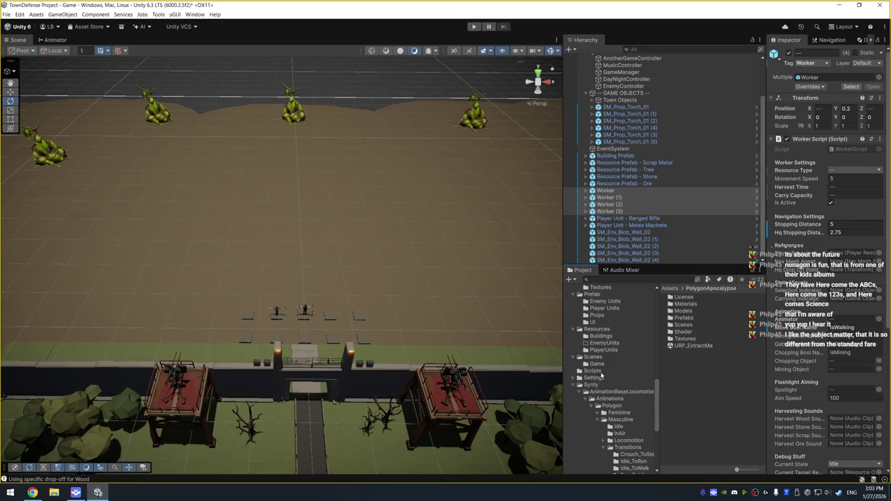
click(599, 384)
key(Left)
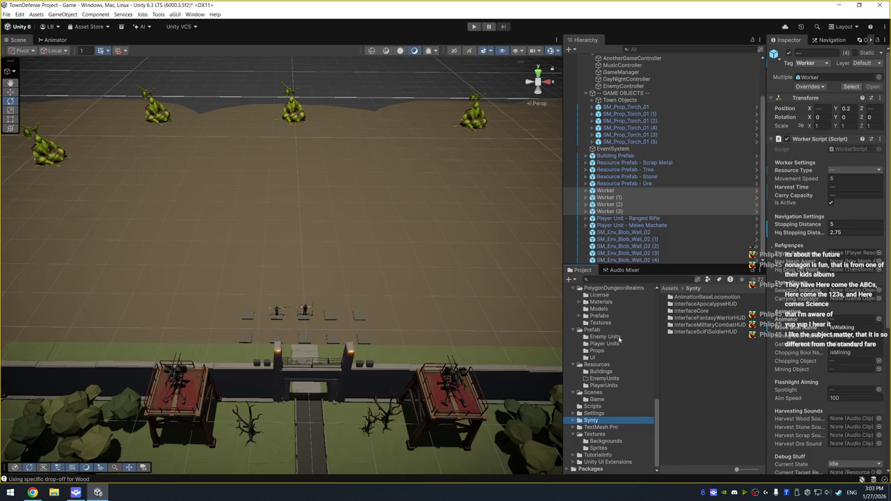
click(605, 337)
click(688, 298)
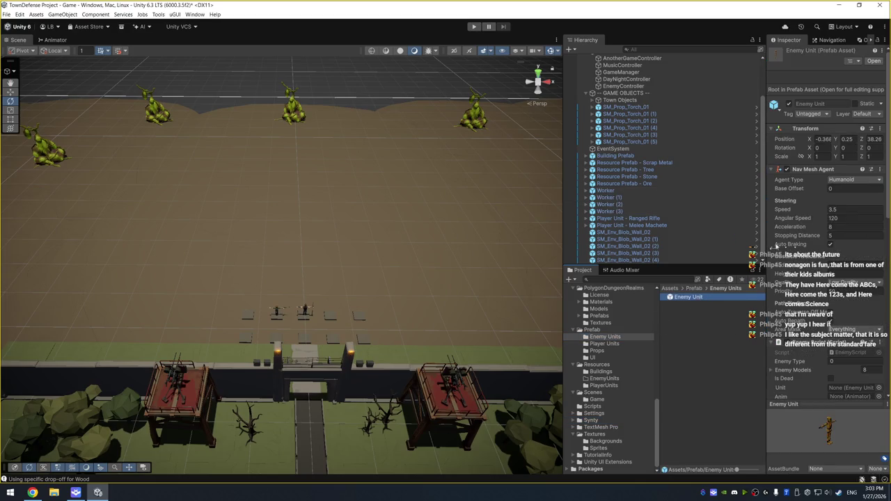
- Tag the Enemy Unit prefab as Enemy
click(821, 117)
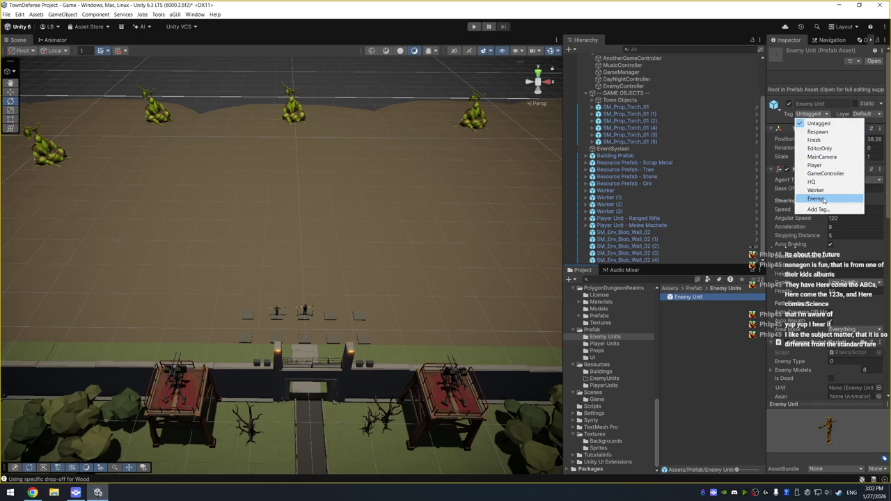
click(824, 200)
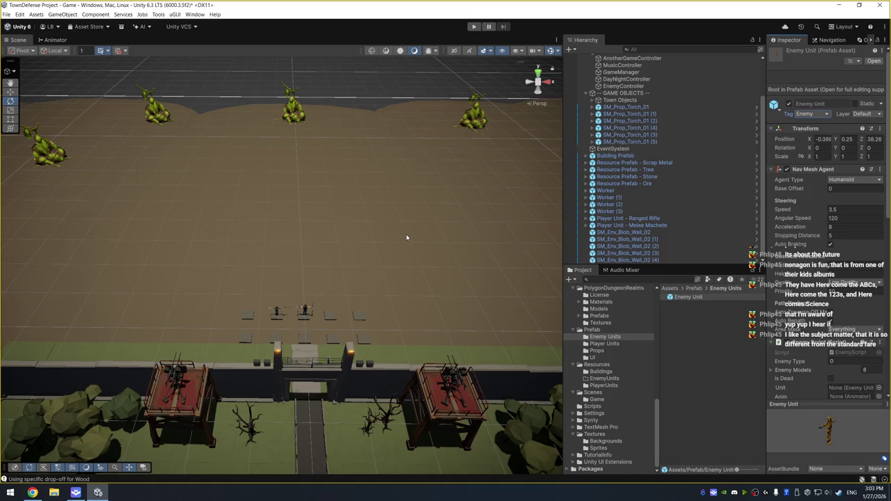
mouse_move(300, 237)
mouse_down()
mouse_move(332, 272)
mouse_move(378, 247)
mouse_move(370, 190)
mouse_move(357, 210)
mouse_move(362, 233)
mouse_move(349, 226)
mouse_up()
scroll(349, 226, up, 1)
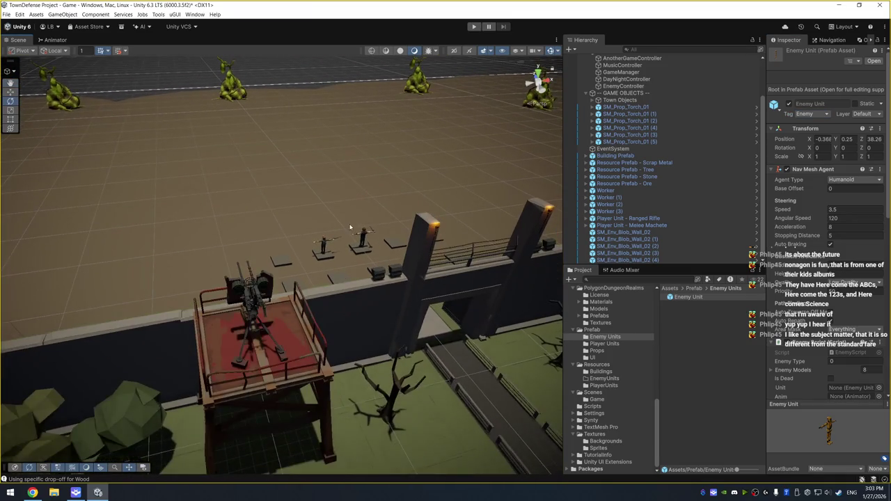
scroll(357, 209, up, 2)
scroll(360, 212, down, 2)
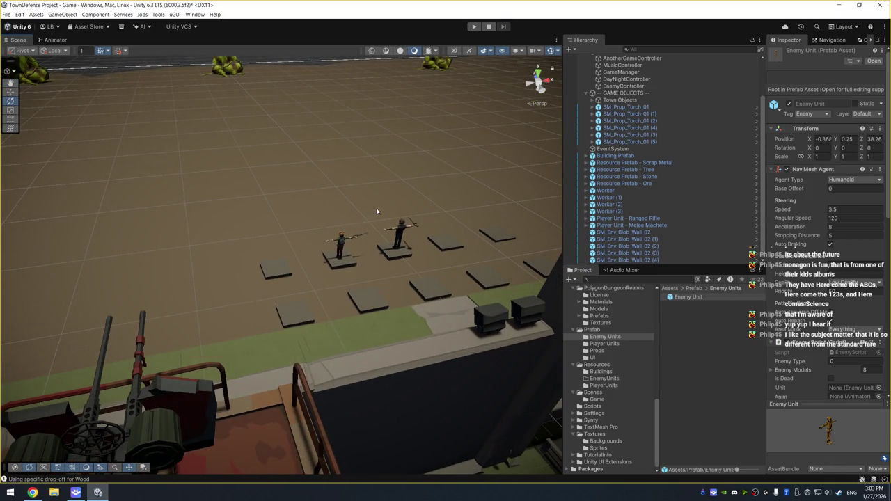
- Fly the scene camera in to frame the player units on the platforms near the turret
key(q)
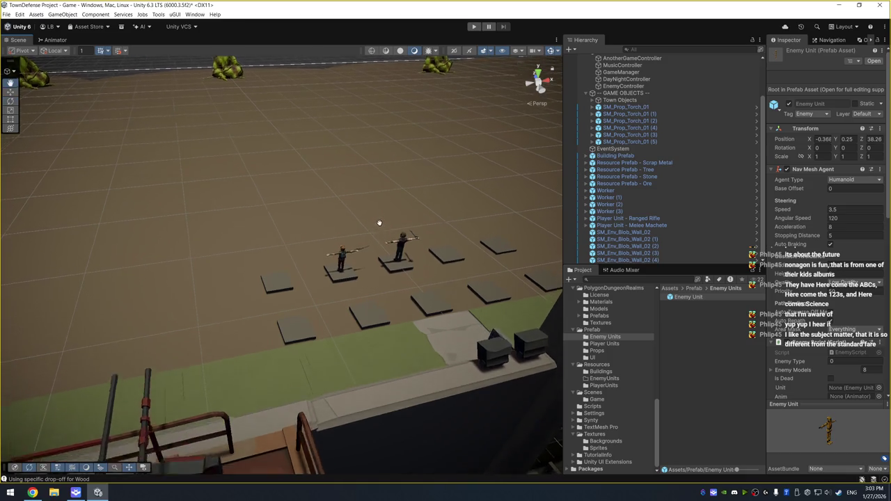
key(d)
key(a)
key(w)
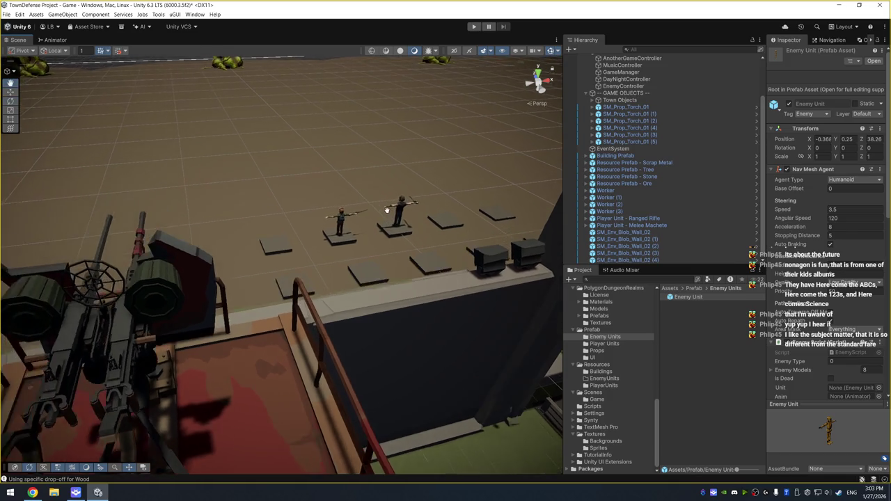
key(s)
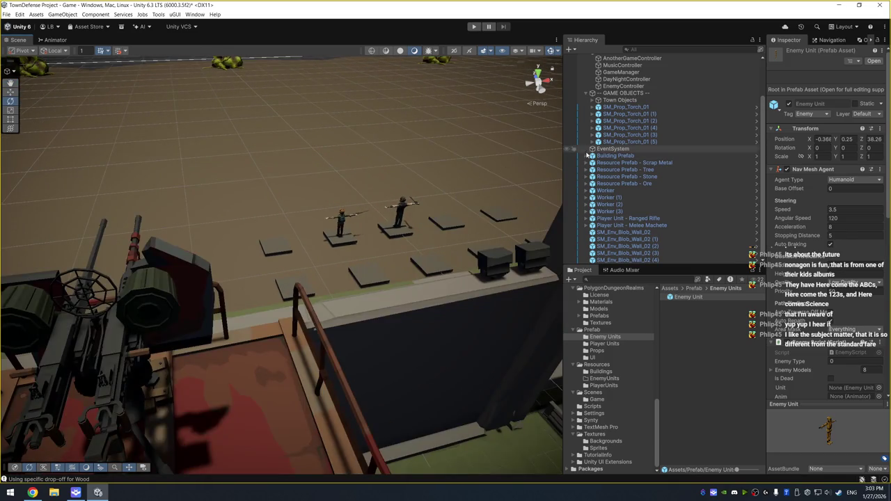
scroll(689, 140, up, 3)
click(693, 127)
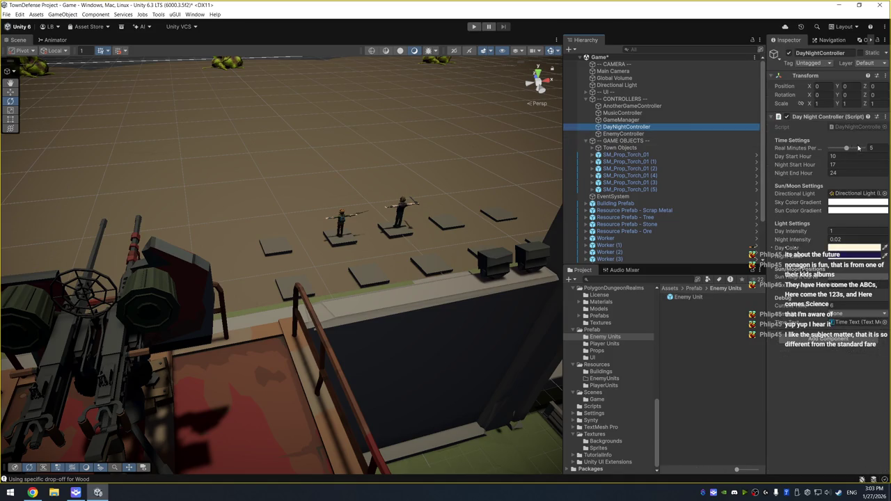
- Play the game with Real Minutes Per at 0.1 and the day phase forced to Day
click(474, 26)
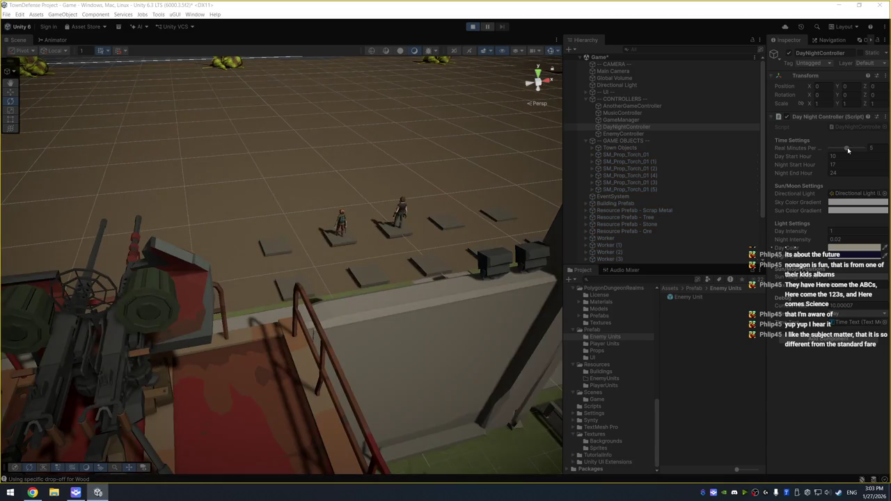
drag(830, 150, 821, 148)
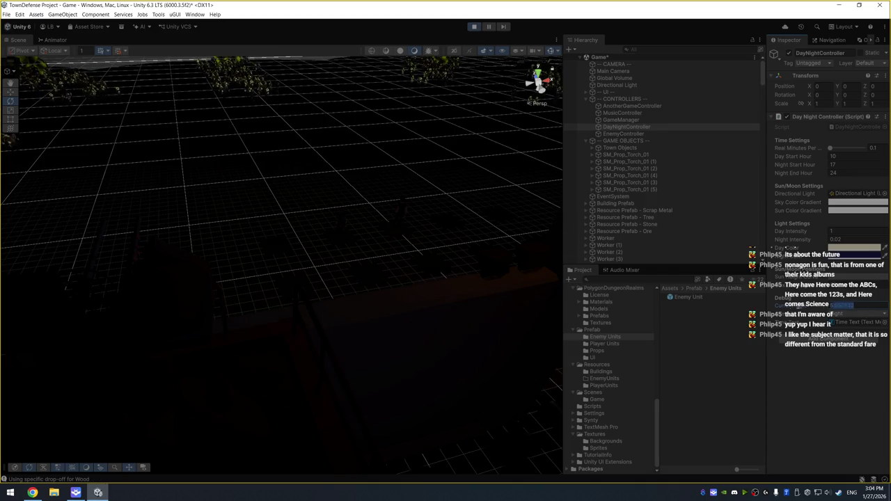
click(843, 313)
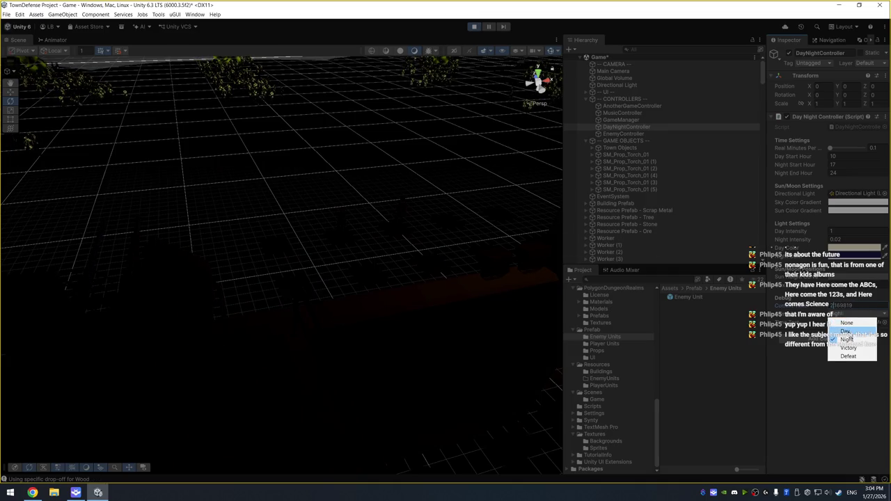
click(850, 329)
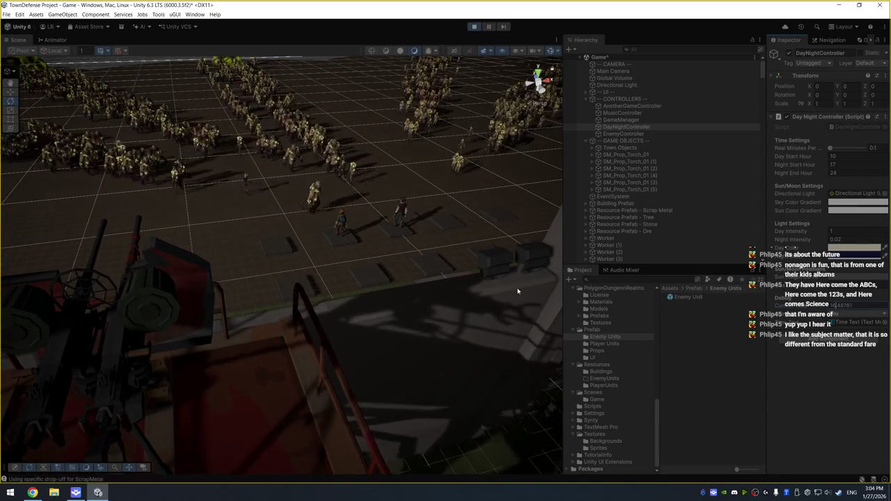
- Inspect the ground and Town Objects group in the Hierarchy, then exit Play mode
click(517, 241)
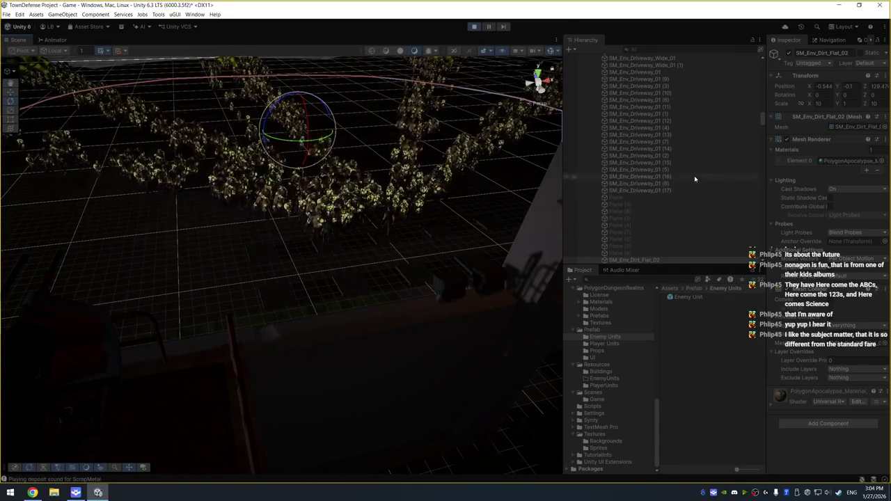
scroll(694, 176, up, 5)
scroll(673, 199, up, 3)
scroll(673, 200, up, 2)
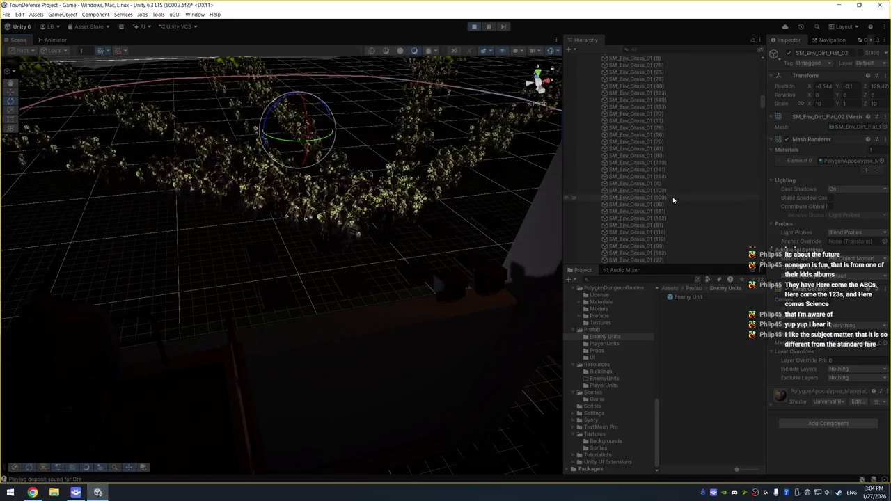
scroll(672, 198, up, 2)
scroll(671, 198, up, 2)
scroll(671, 198, up, 5)
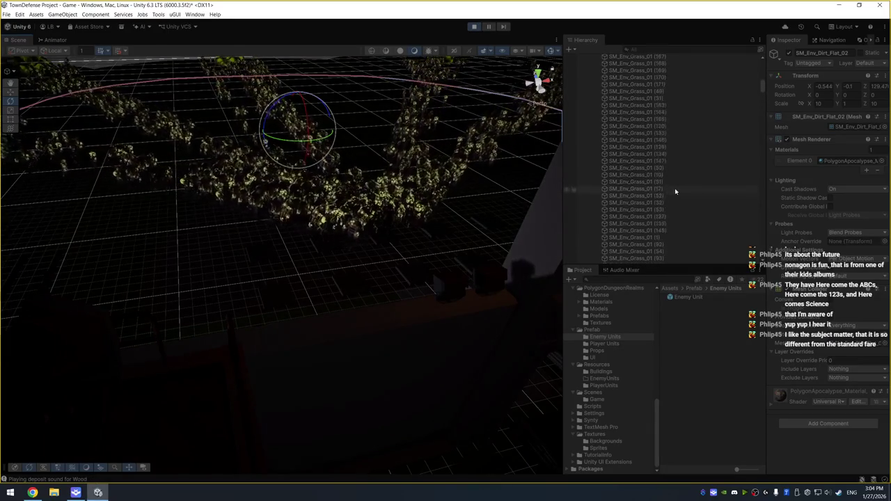
click(681, 149)
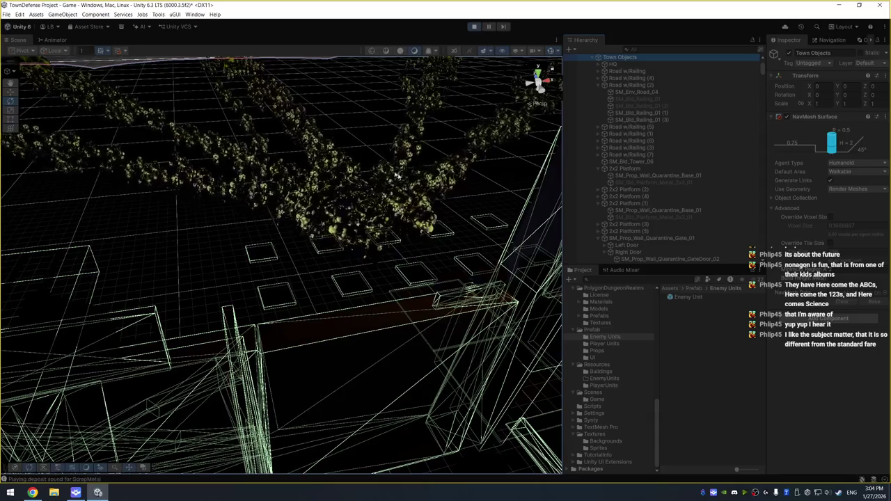
click(474, 27)
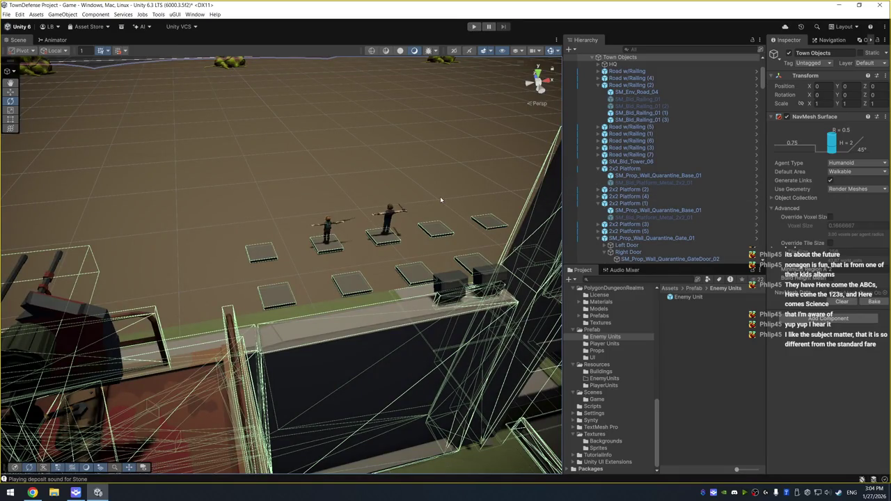
scroll(630, 181, up, 2)
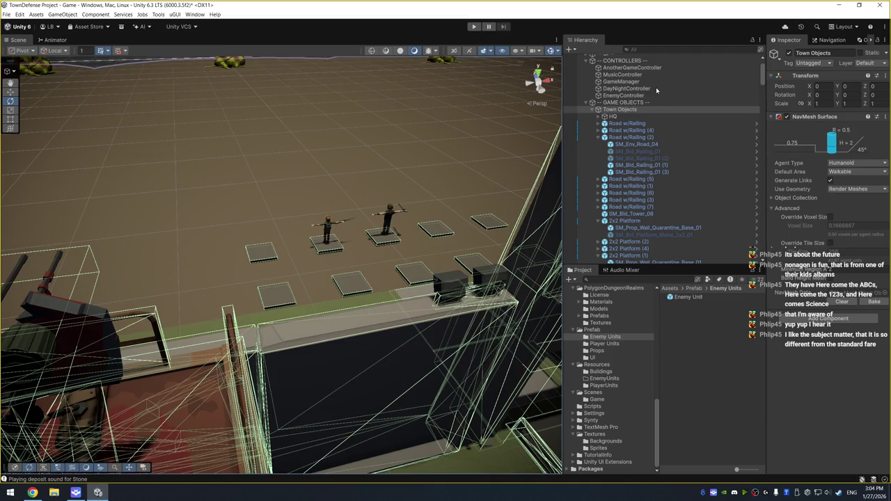
- Set the DayNightController's Day Start Hour to 14 and start Play mode
click(627, 88)
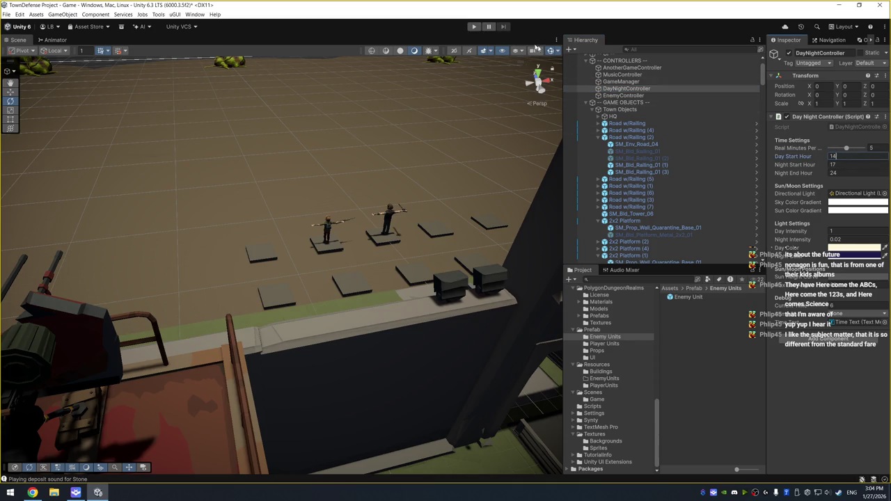
click(475, 27)
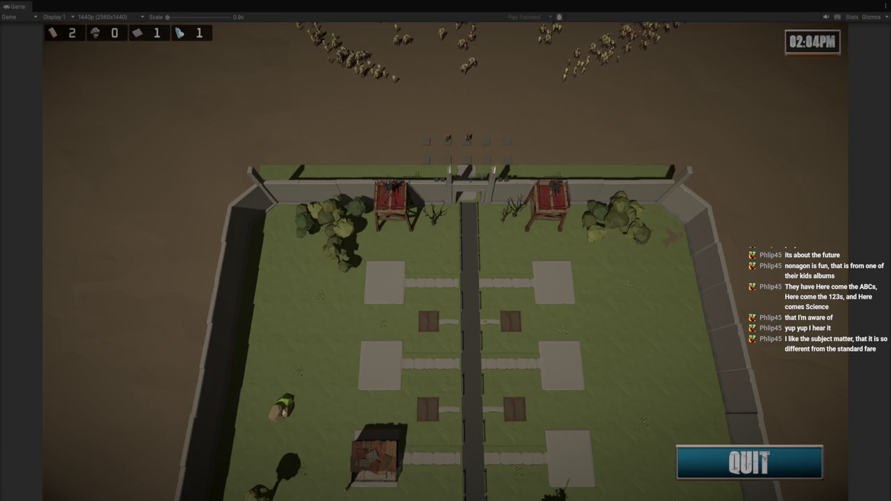
- Leave the full-screen game, set Real Minutes Per to 1, and stop Play mode
key(d)
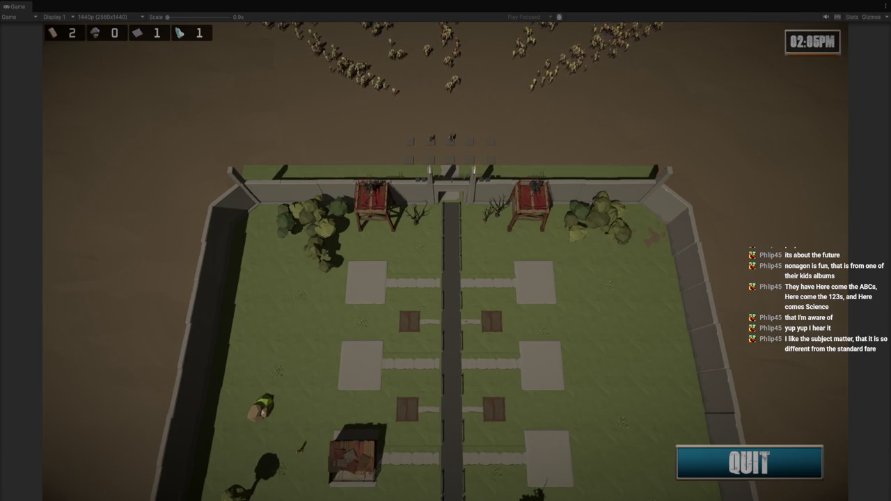
key(alt+Tab)
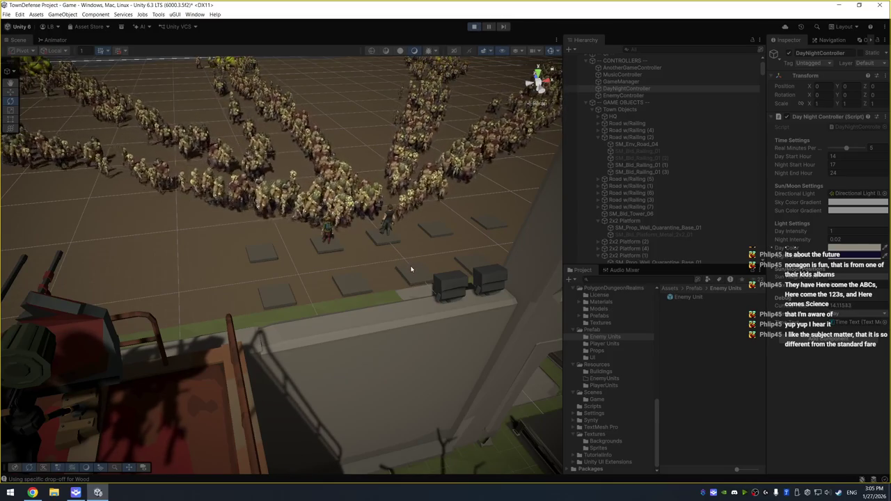
scroll(418, 265, up, 5)
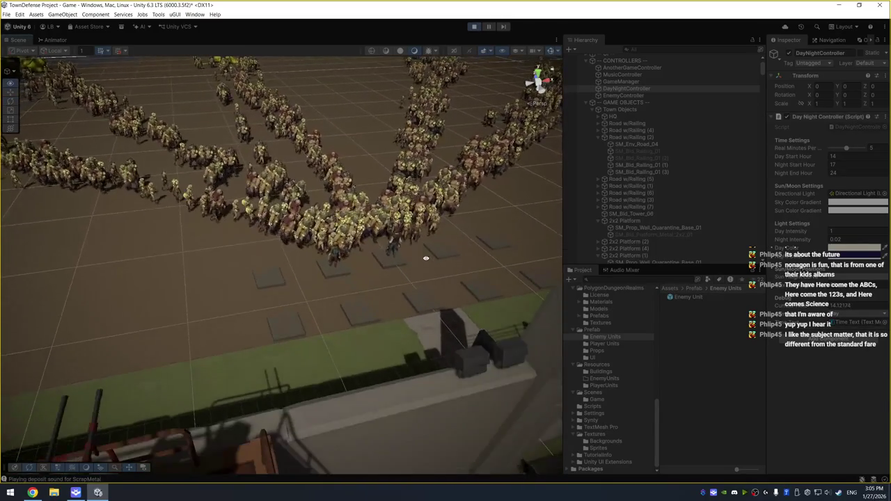
scroll(426, 258, down, 5)
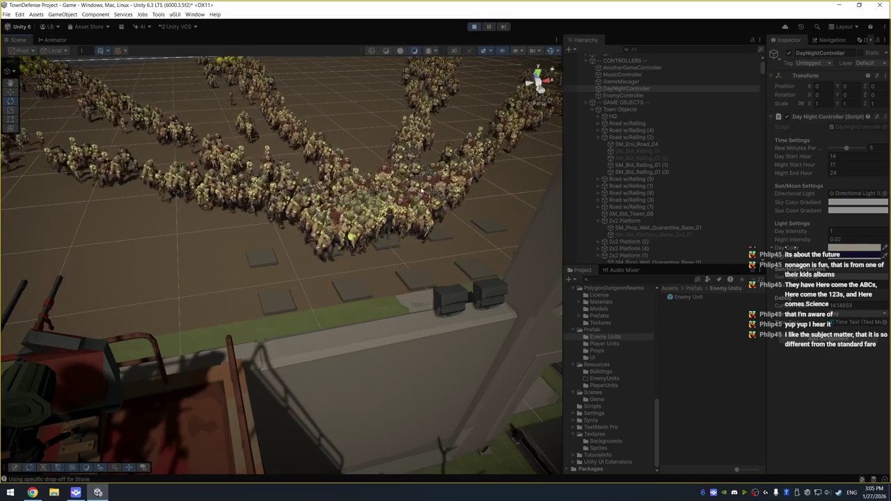
drag(847, 149, 841, 150)
click(879, 148)
text(1)
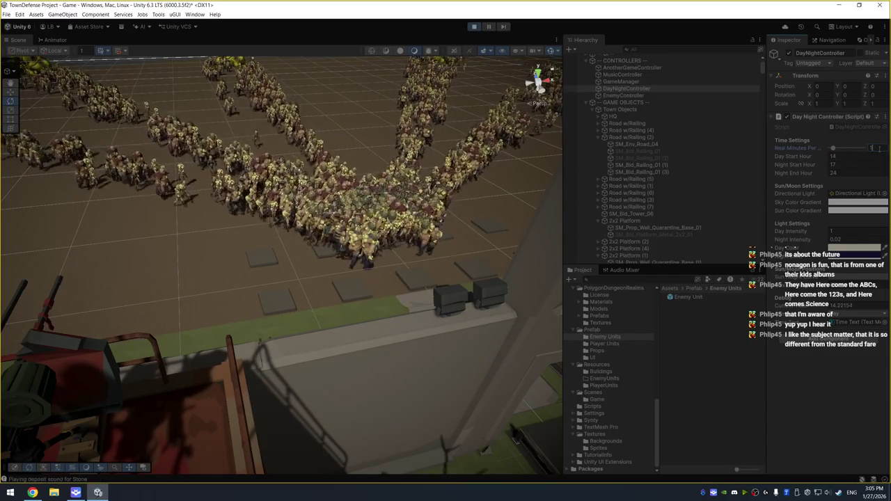
click(473, 28)
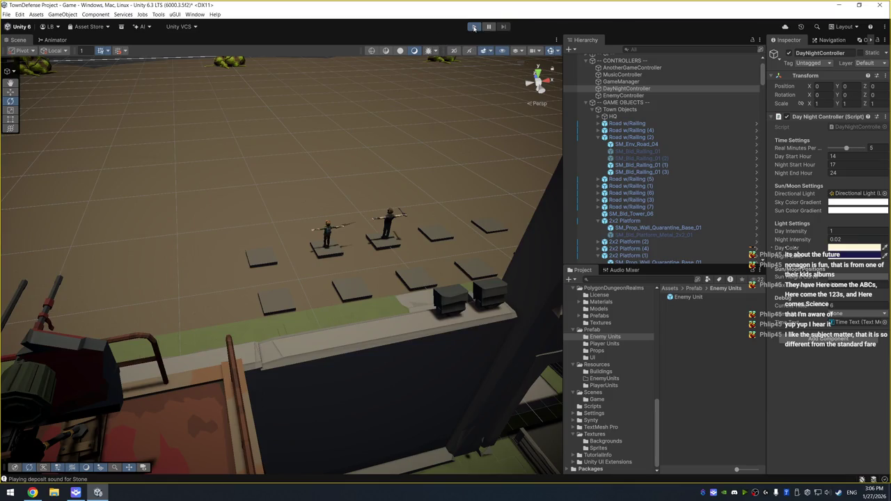
- Run at a 0.1-minute cycle until night, stop, and select the SM_Prop_Floodlights_02 floodlights on the wall
click(473, 27)
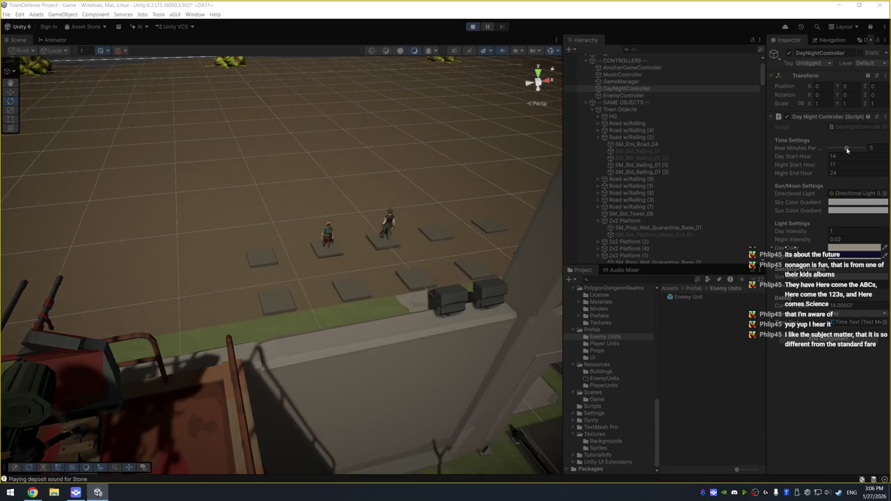
drag(847, 150, 826, 150)
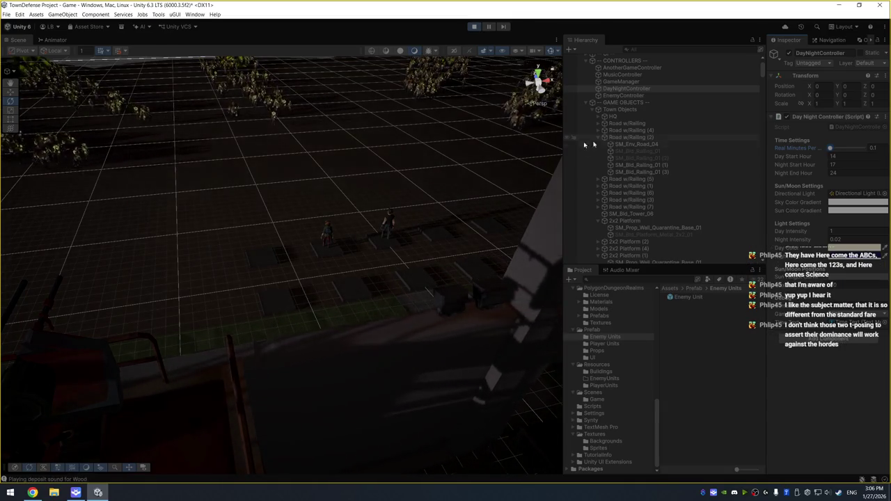
scroll(432, 237, up, 5)
scroll(431, 237, up, 5)
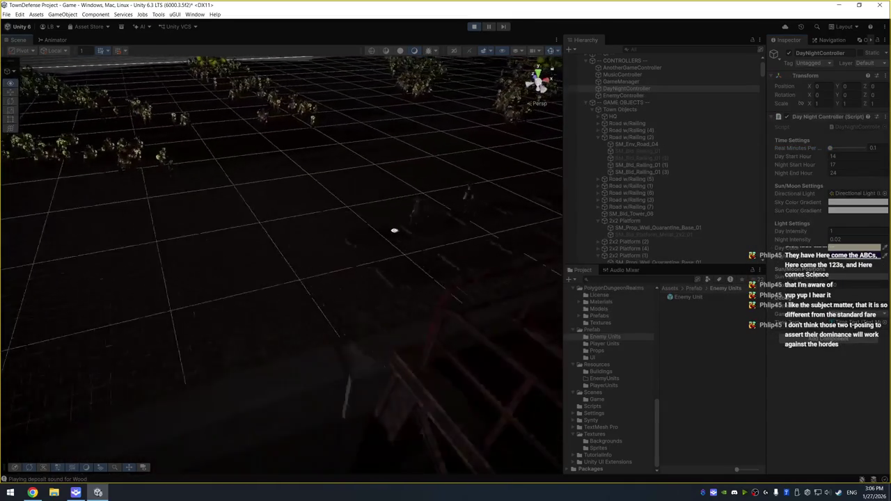
scroll(376, 232, down, 2)
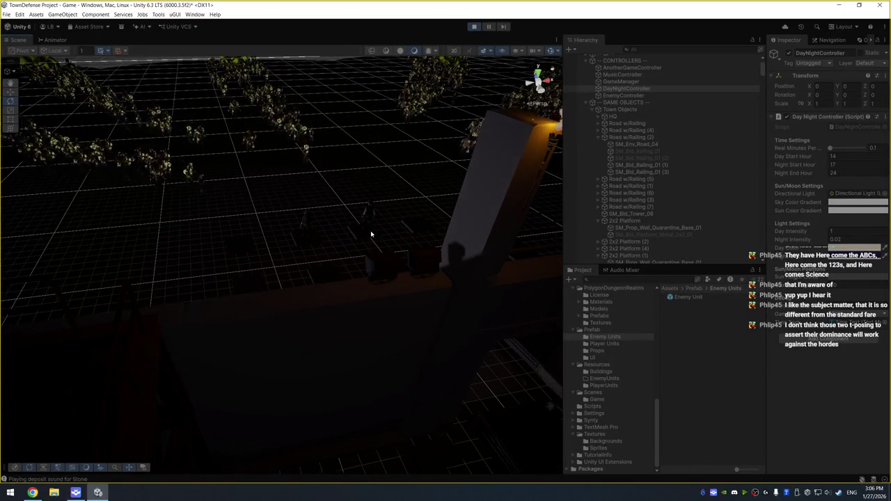
scroll(370, 230, up, 3)
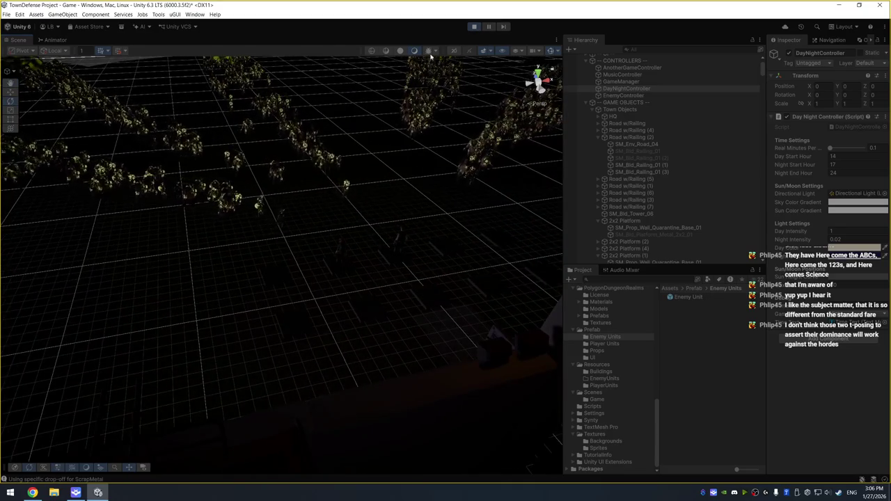
click(474, 26)
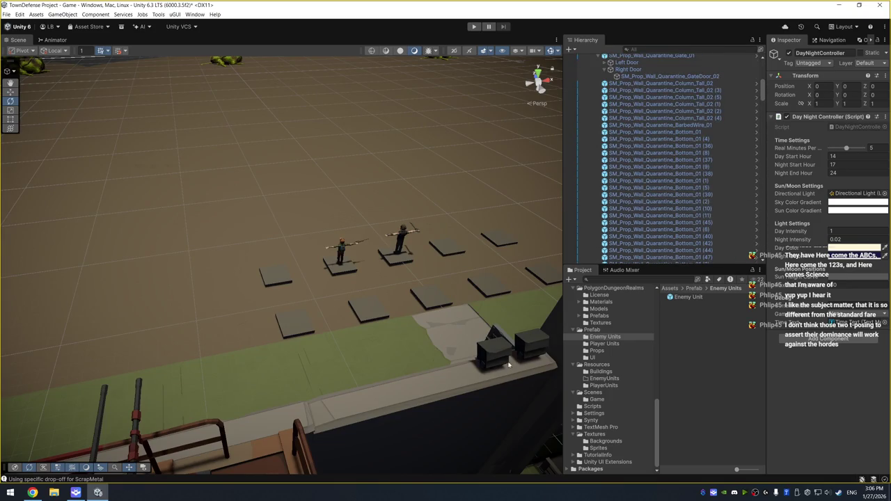
click(498, 353)
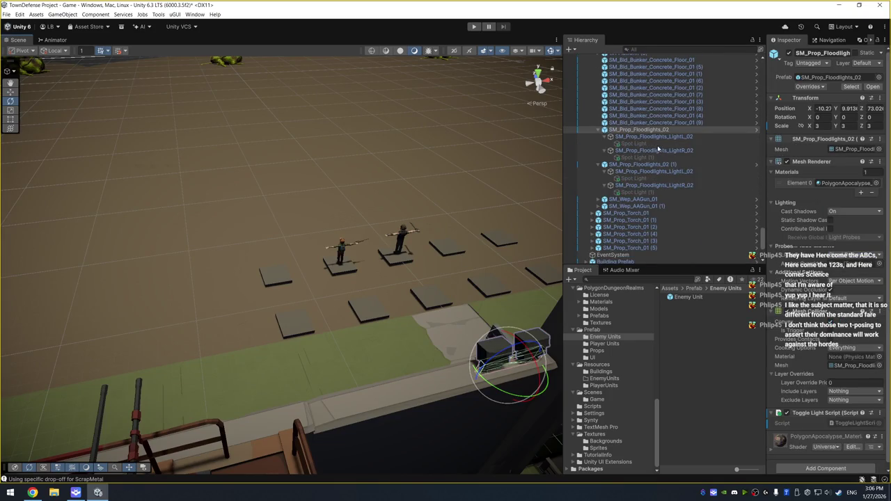
- Select the four floodlight Spot Lights and disable their Light component
ctrl+click(660, 143)
ctrl+click(663, 157)
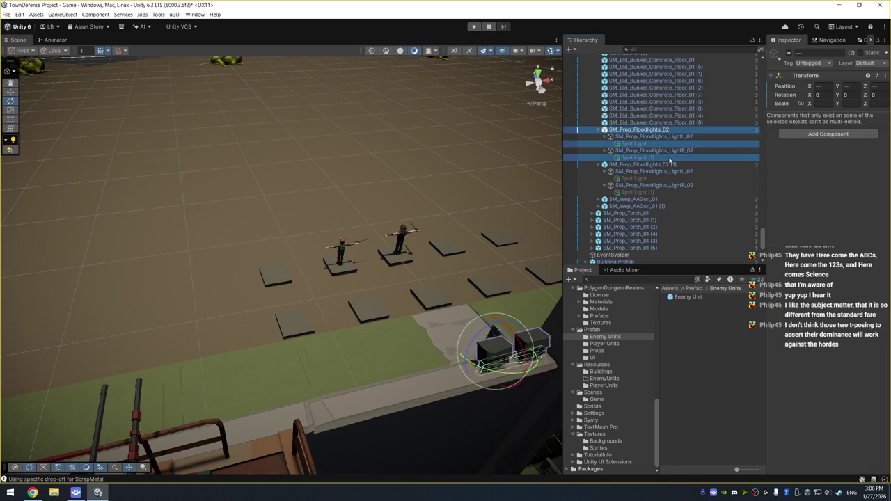
click(667, 178)
ctrl+click(670, 192)
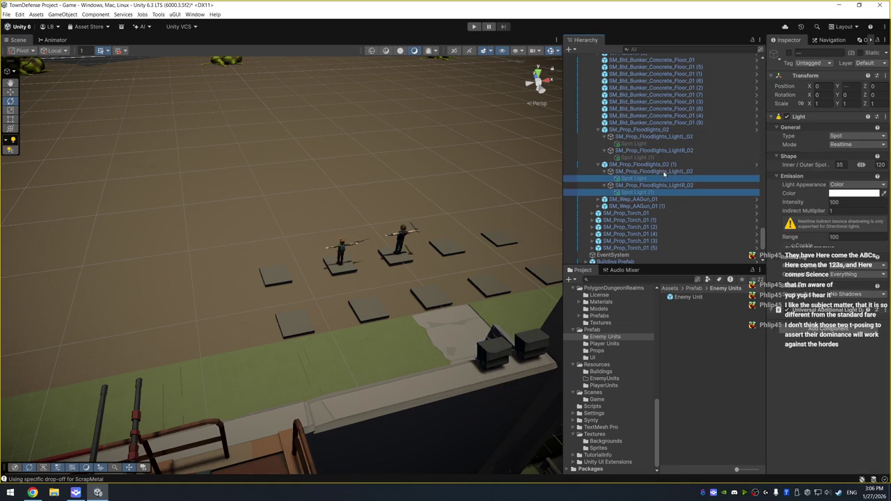
ctrl+click(661, 158)
ctrl+click(664, 144)
click(791, 54)
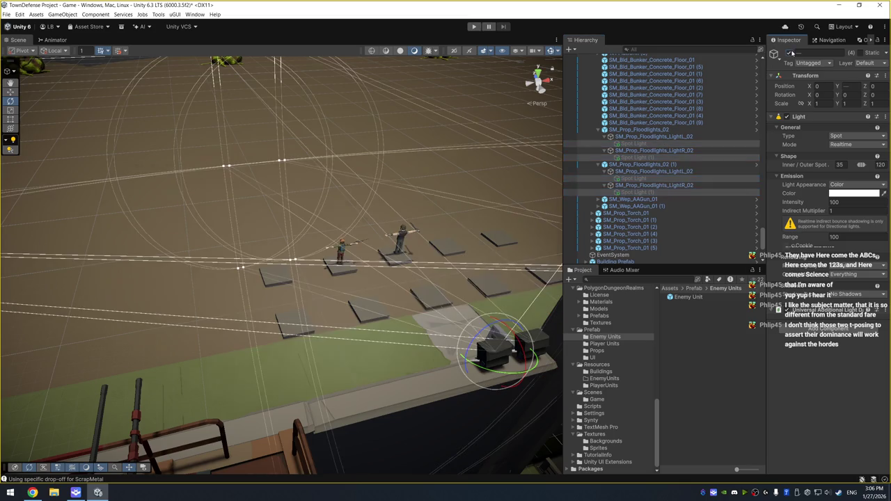
click(787, 116)
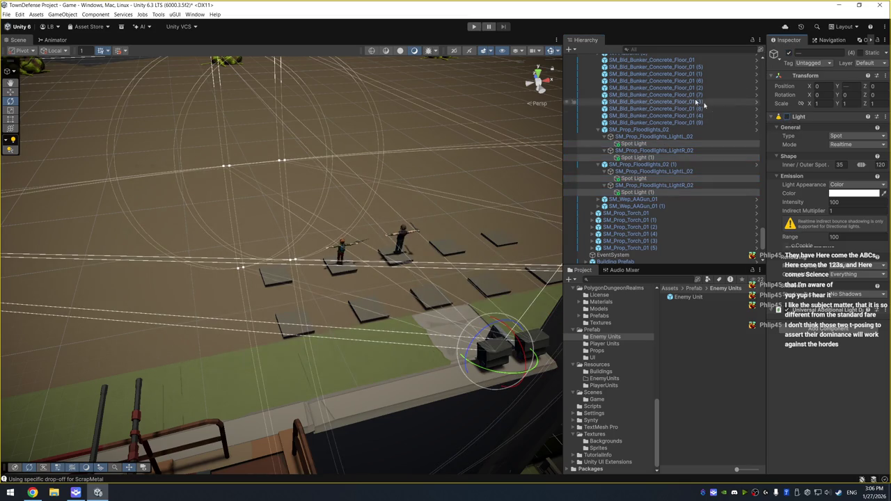
- Run the game and set DayNightController's Real Minutes Per to 0.1
click(473, 27)
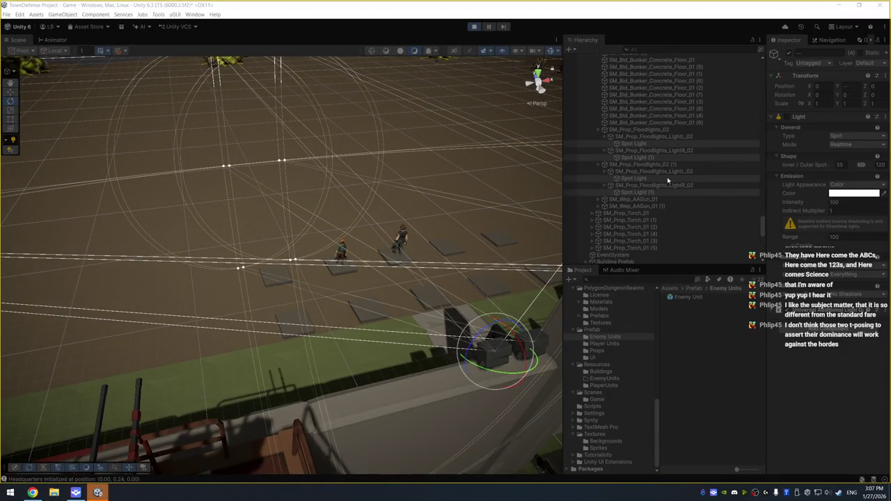
scroll(666, 174, up, 10)
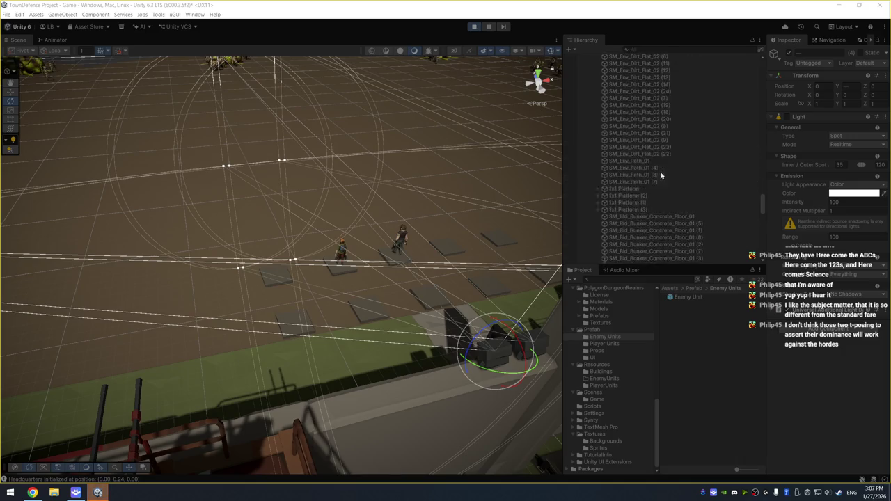
scroll(665, 169, up, 15)
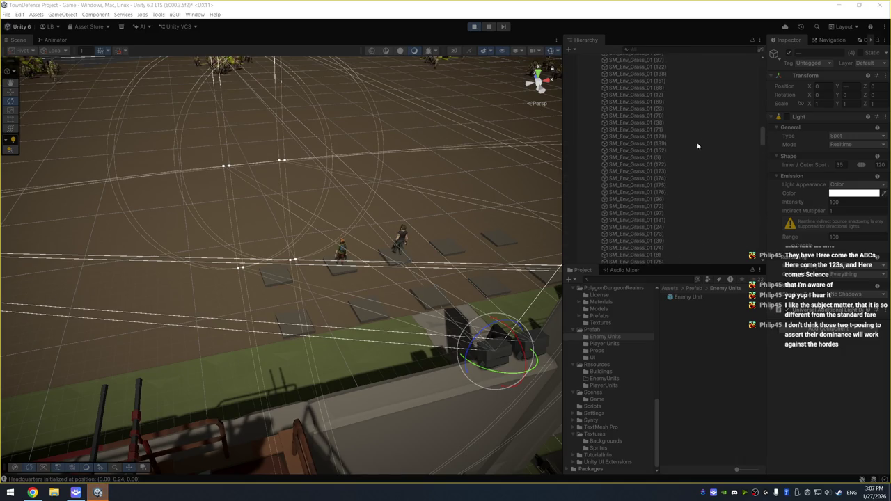
scroll(668, 146, up, 10)
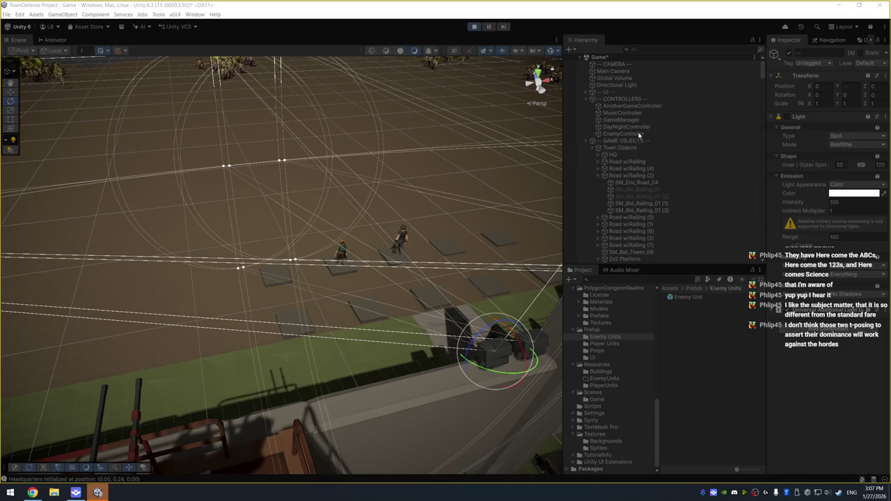
click(630, 128)
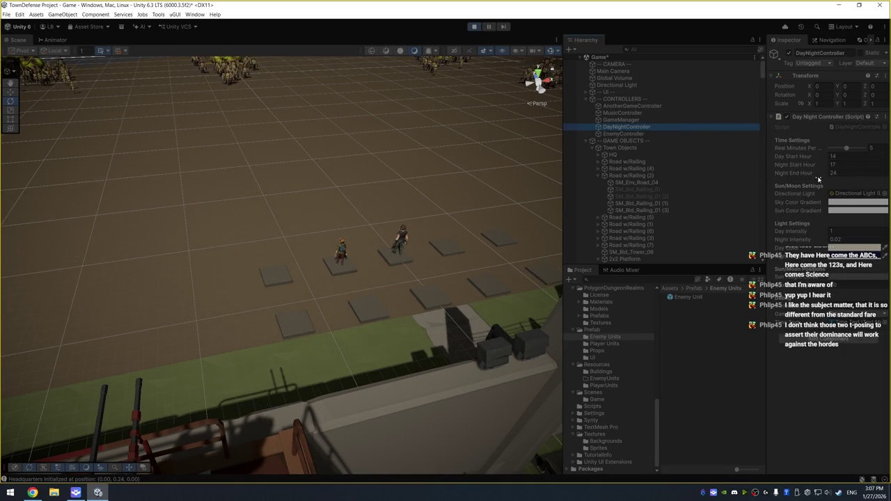
drag(847, 149, 829, 149)
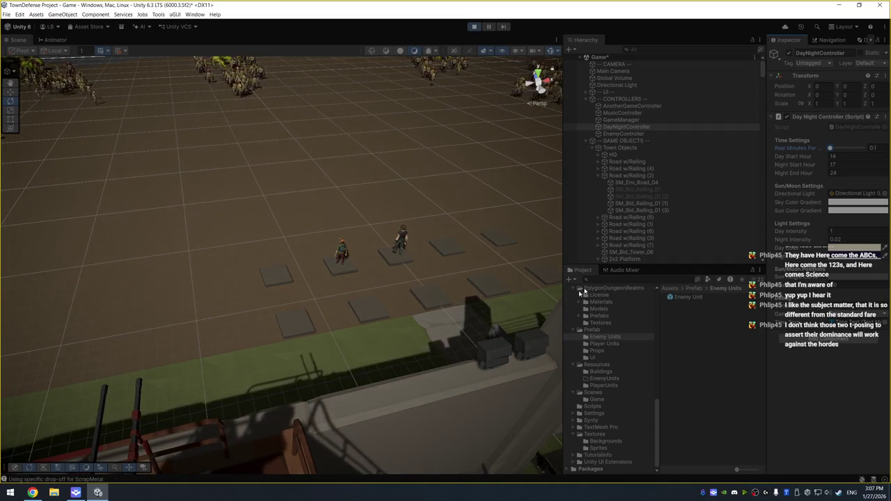
- Select the left floodlight's Spot Light, watch it light the night swarm, then exit maximized view
click(497, 349)
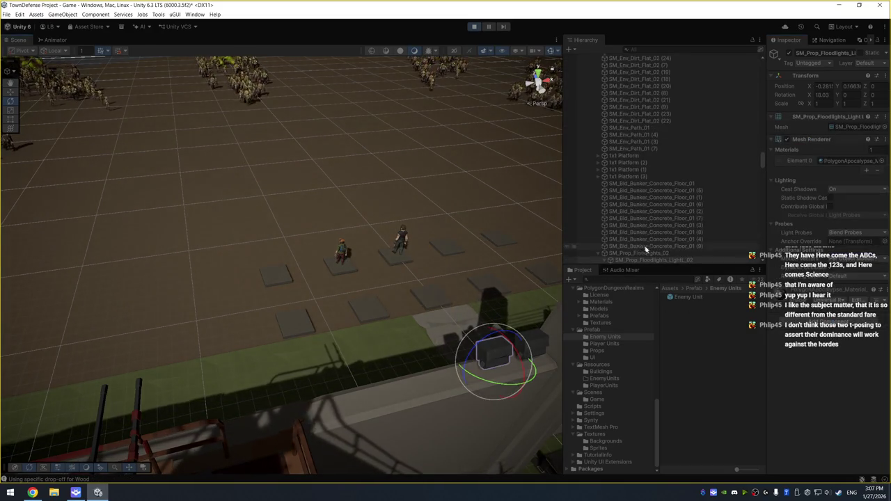
click(693, 137)
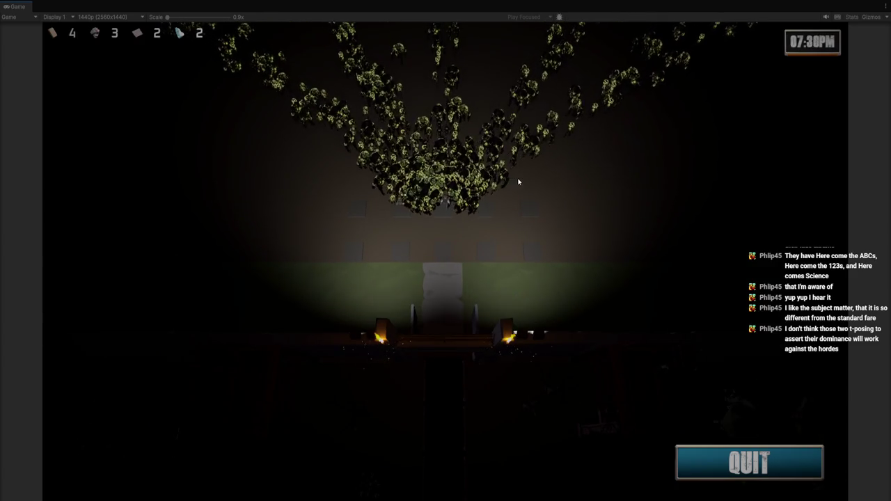
key(ctrl+1)
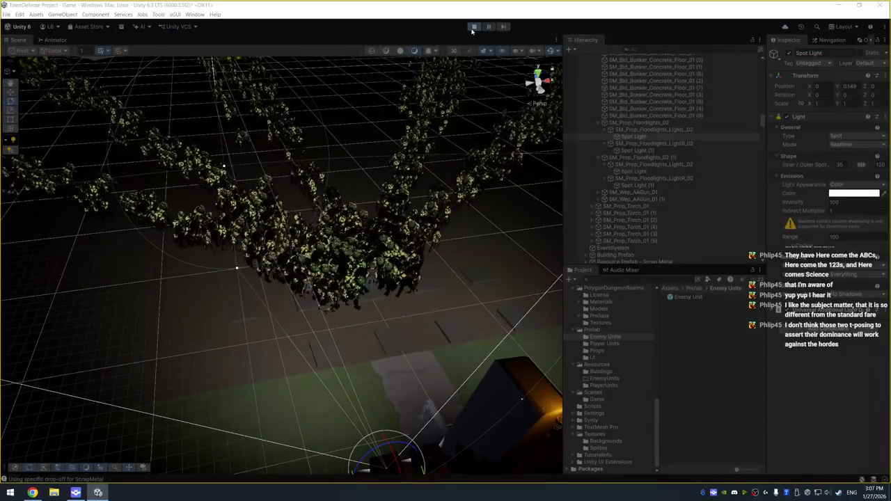
- Stop the game, frame GAME OBJECTS, and return to EnemyControllerScript in Visual Studio
click(474, 27)
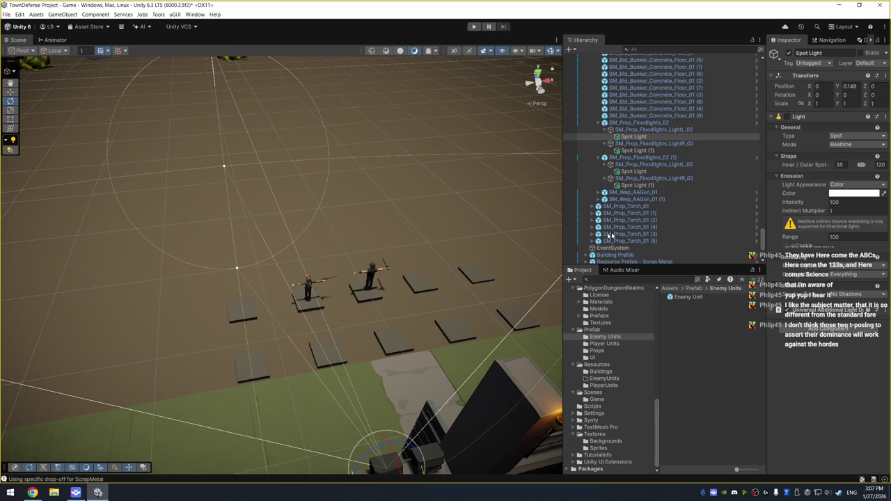
scroll(673, 139, up, 10)
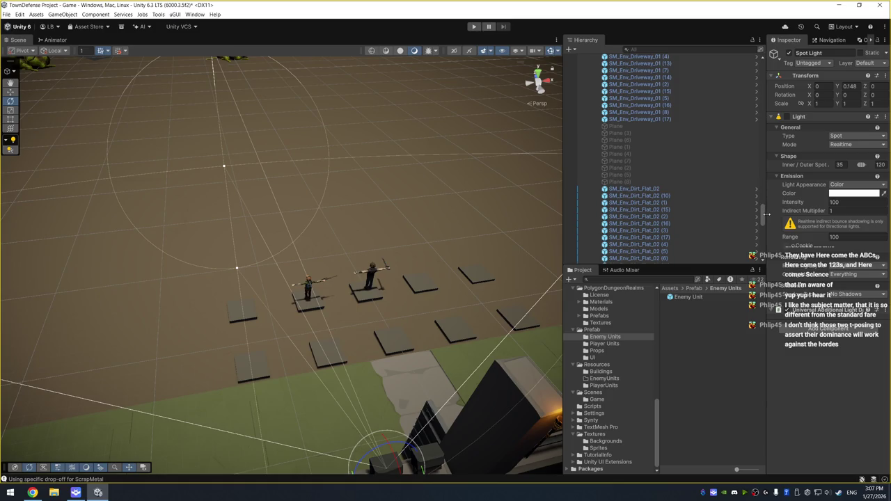
drag(763, 212, 763, 63)
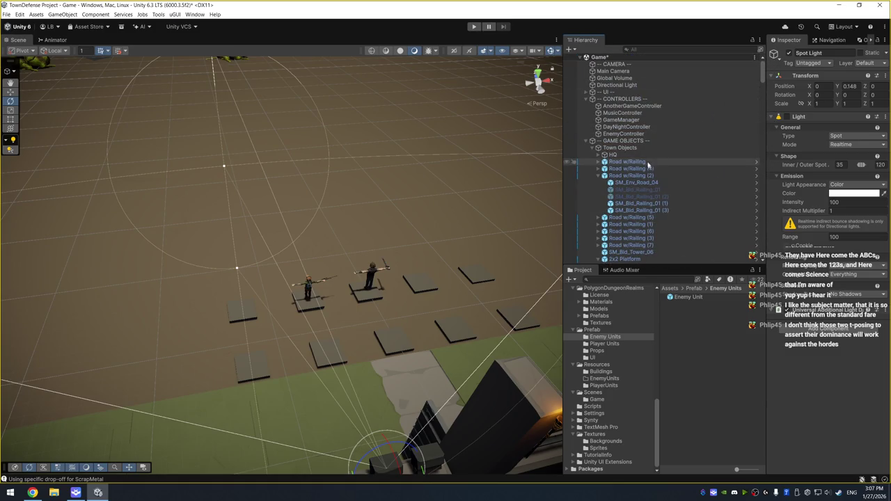
double_click(660, 141)
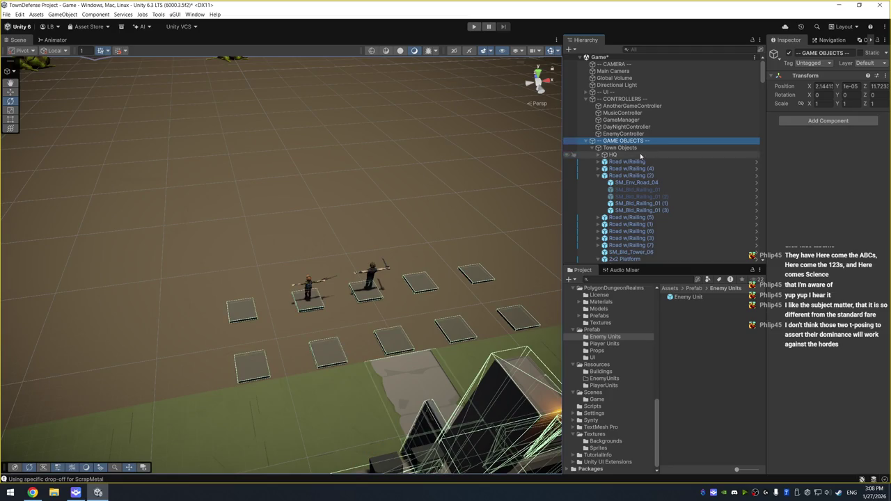
key(alt+Tab)
click(187, 167)
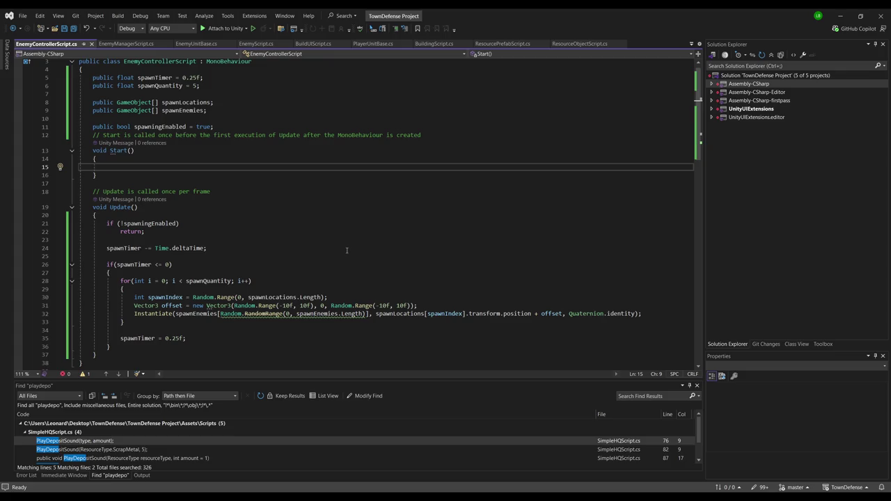
- Add an EnemyManagerScript.Instance.RegisterEnemy call below the Instantiate line
click(640, 313)
key(Return)
key(Return)
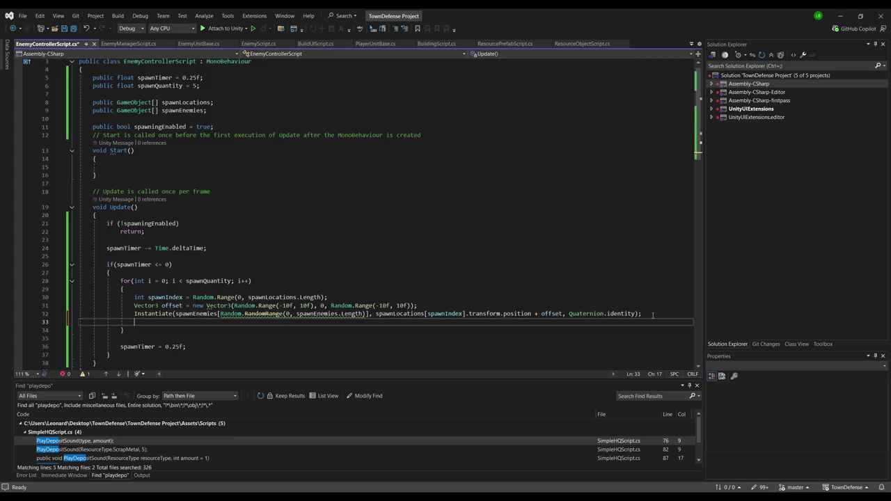
text(Enemy)
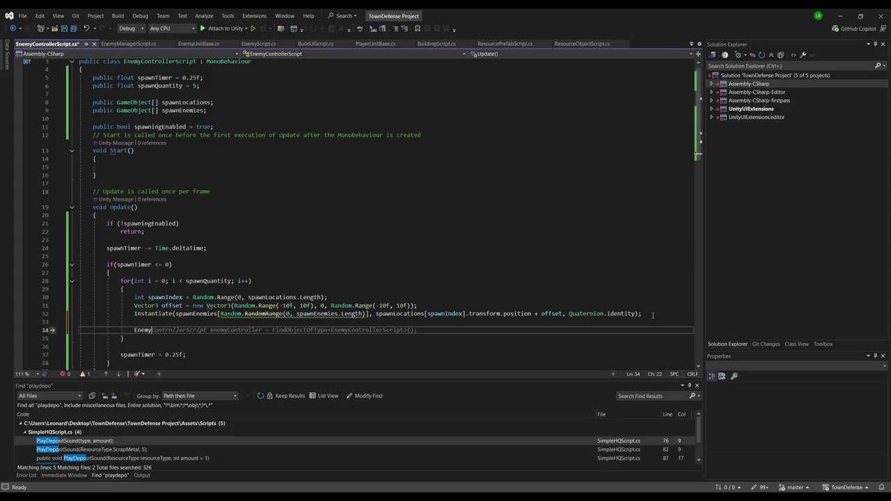
text(ManagerScript.A)
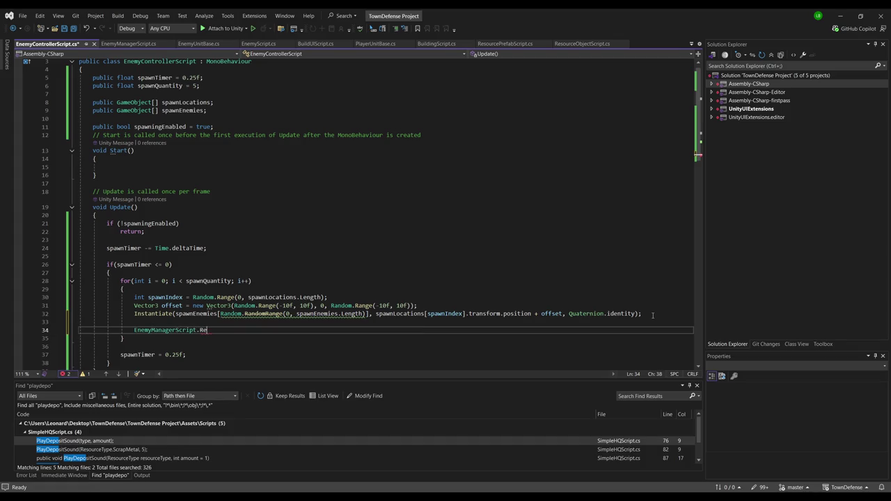
text(Instance.re)
key(Tab)
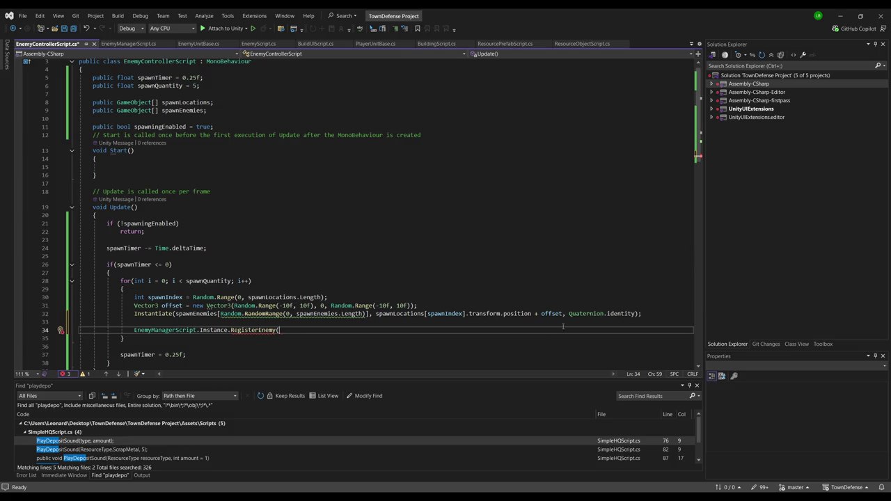
- Store the Instantiate result in a GameObject variable named tmpEnemy
click(134, 313)
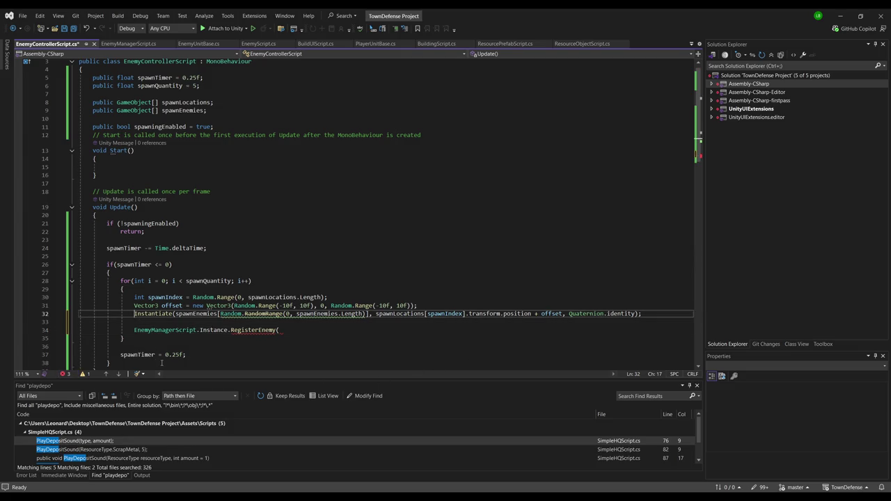
text(GameObject tmp)
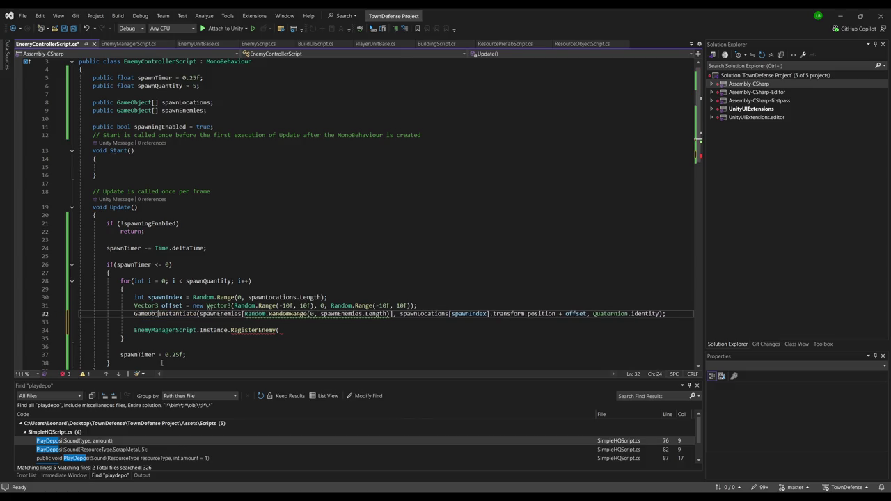
text(Empty =)
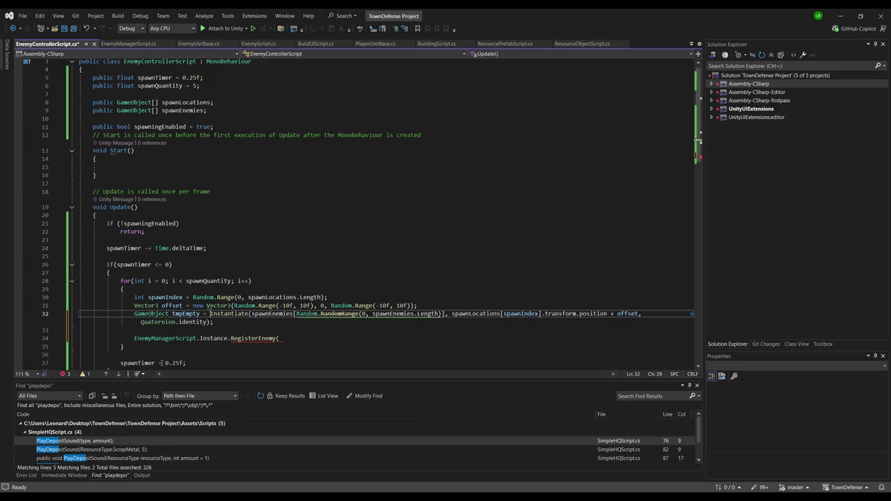
key(Down)
key(Down)
key(Down)
key(End)
text(pEmpty)
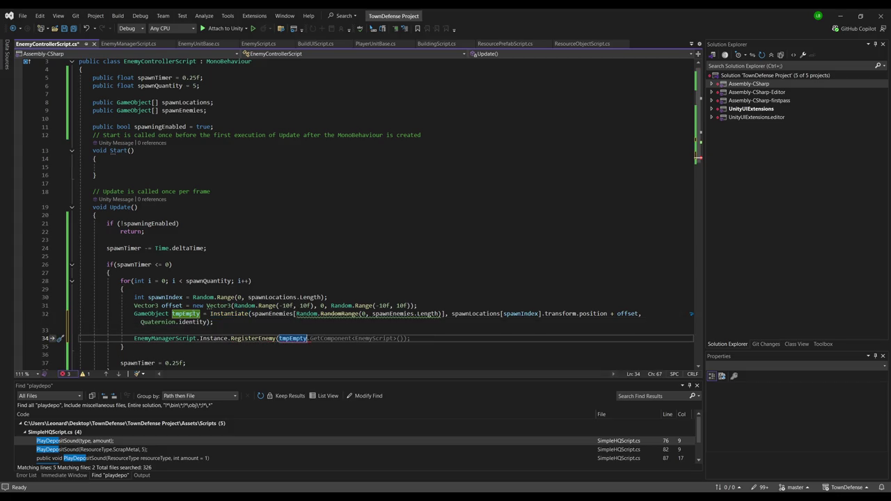
key(ctrl+z)
key(ctrl+z)
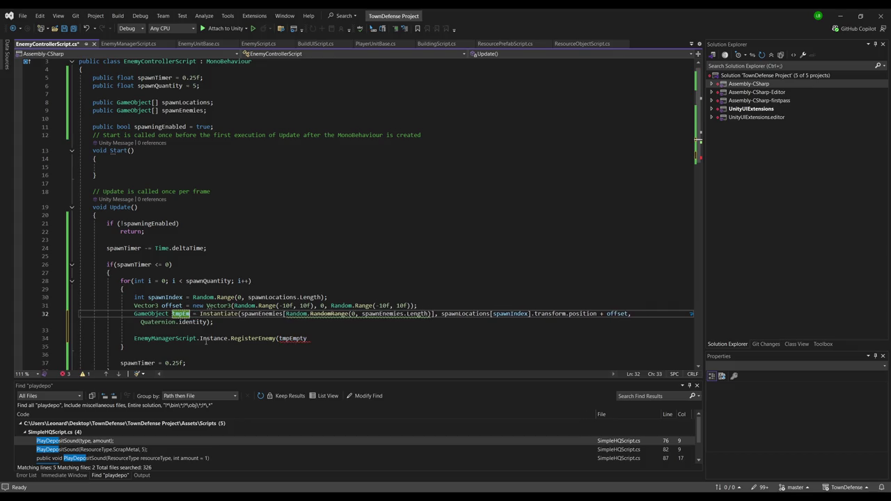
key(BackSpace)
text(nemy)
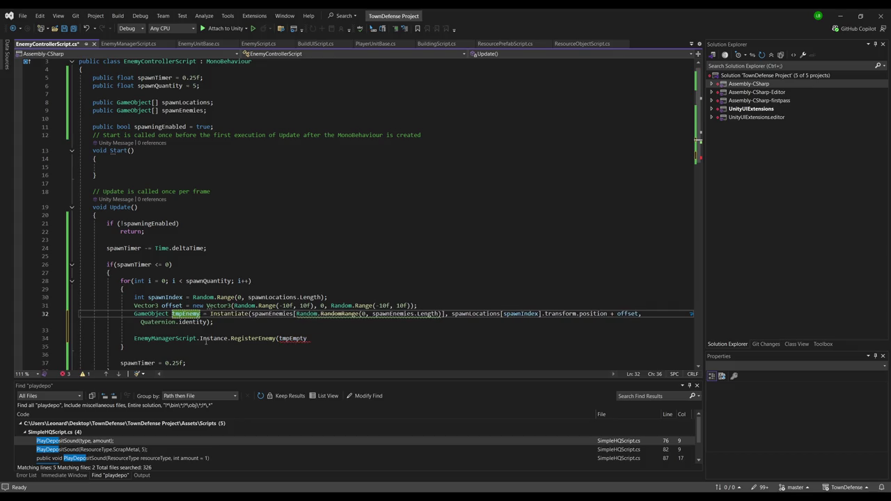
- Pass tmpEnemy.GetComponent<EnemyScript>() to RegisterEnemy and save the script
click(320, 341)
key(BackSpace)
key(BackSpace)
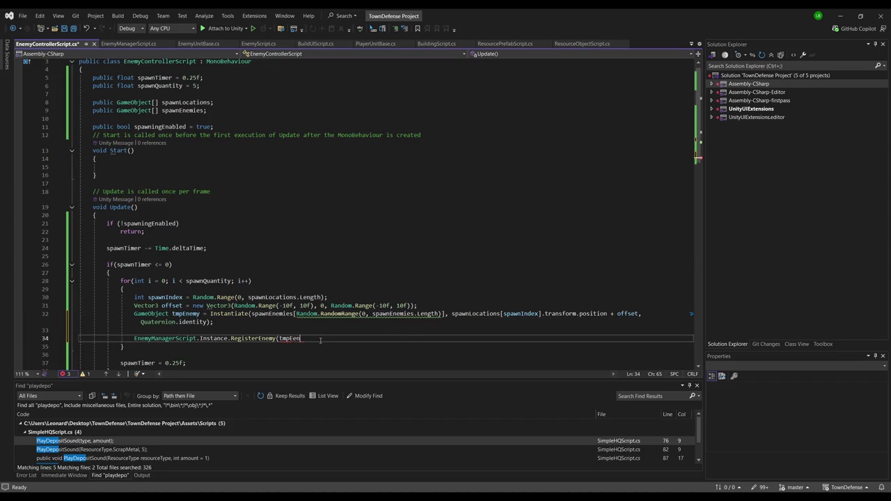
text(nemy))
key(BackSpace)
key(Tab)
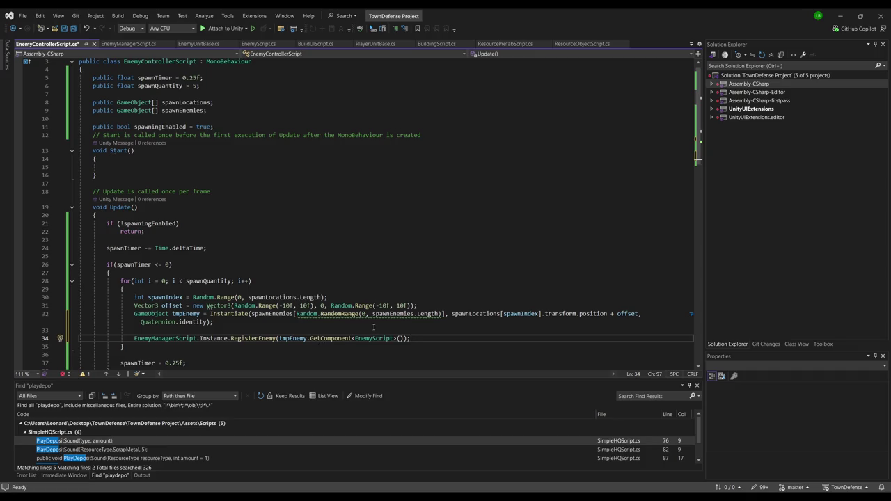
scroll(350, 330, down, 2)
click(282, 207)
key(ctrl+s)
click(285, 216)
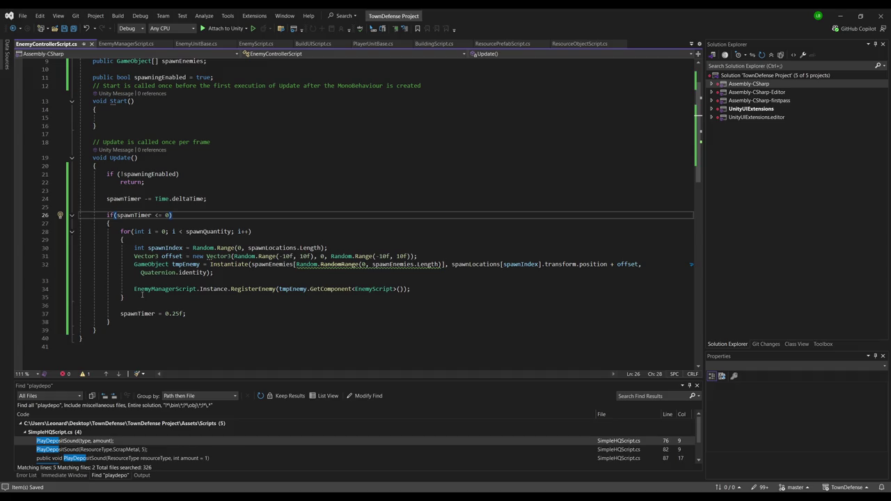
- In Update, add a guard that resets spawnTimer to 0.25f and returns once 200 enemies exist
click(224, 208)
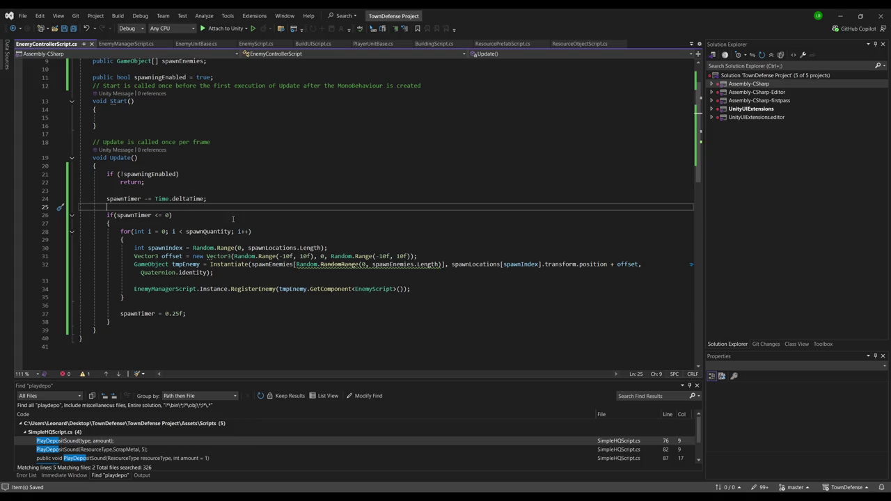
key(ctrl+minus)
click(278, 167)
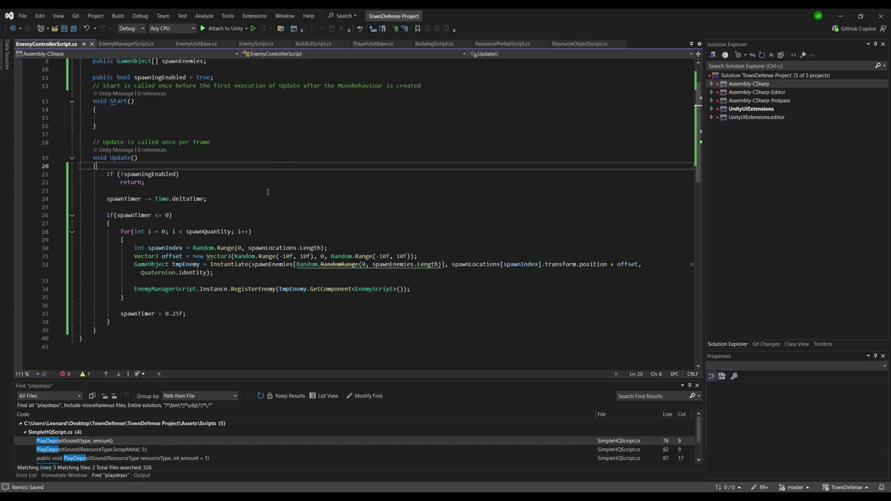
click(208, 303)
click(252, 208)
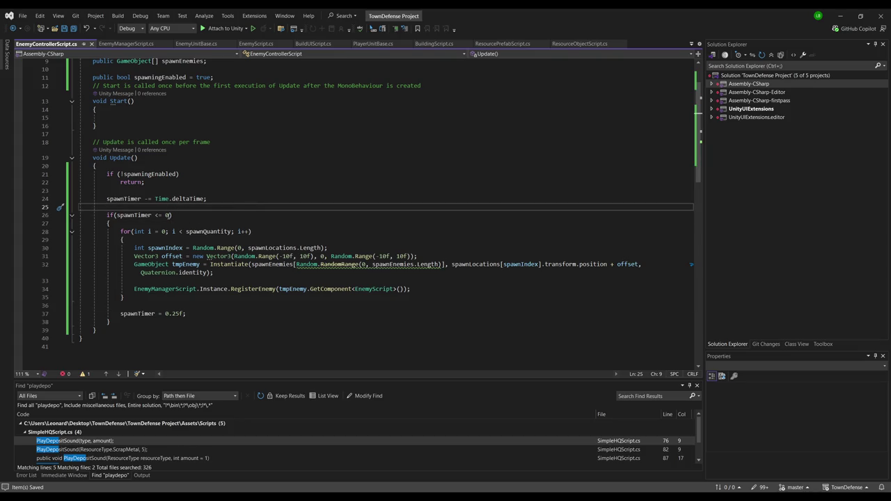
click(176, 223)
key(Return)
text(if()
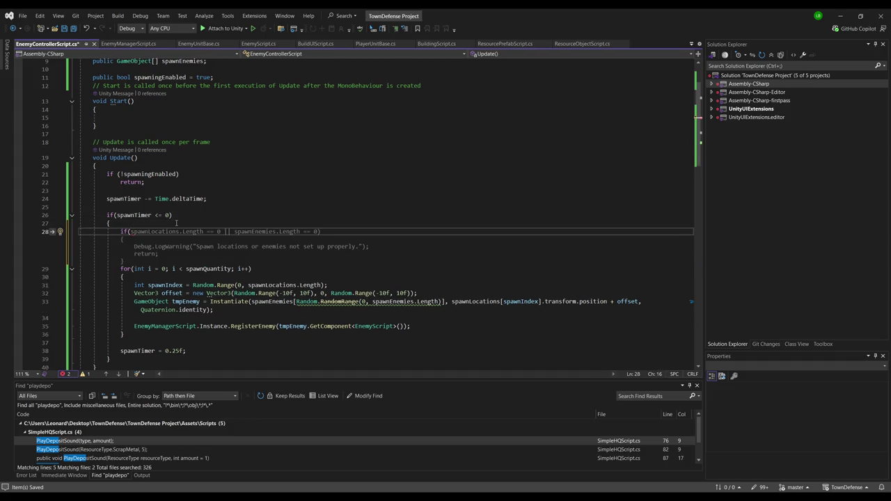
text(EnemyManagerScript.Instance)
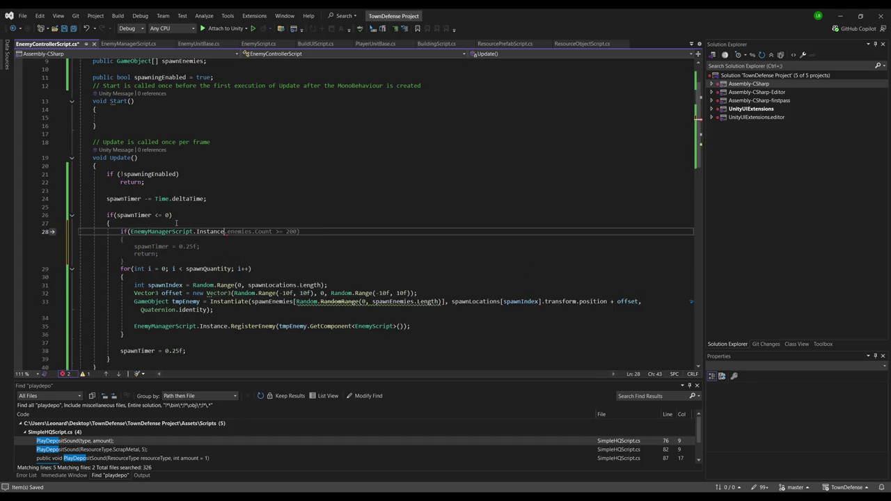
key(Tab)
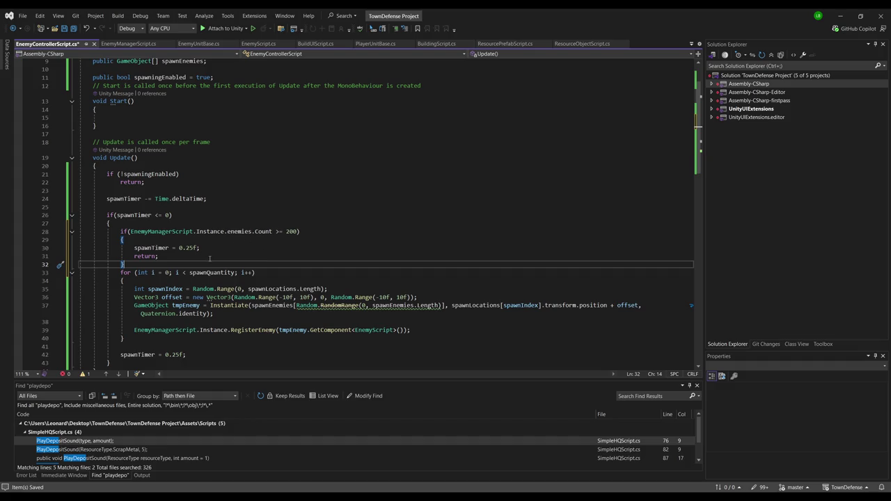
key(Return)
- Review the new guard and start a new line at the top of the class for a field
scroll(200, 258, down, 1)
click(230, 223)
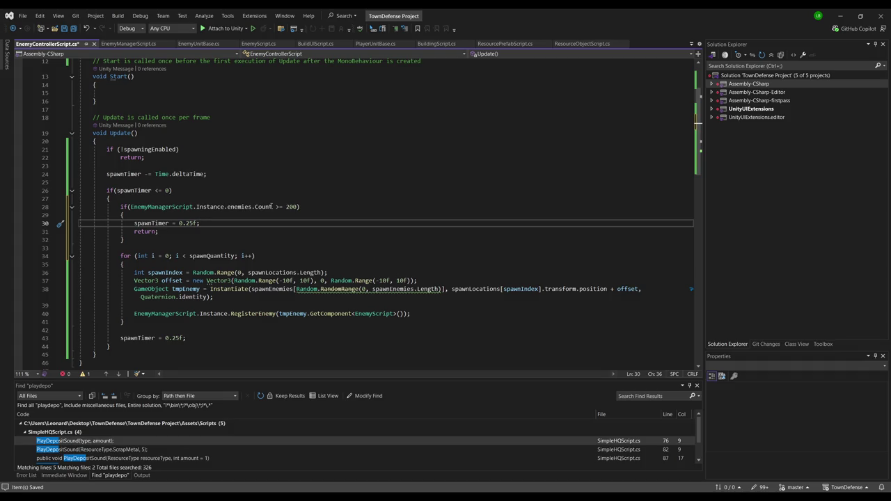
click(158, 206)
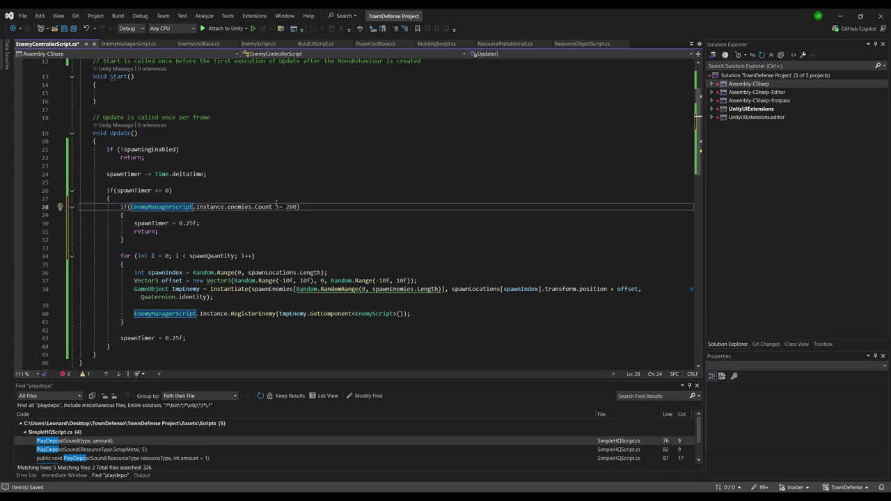
scroll(276, 202, up, 4)
click(221, 96)
key(Return)
- Declare public int maxSpawnedEnemies = 200 and paste its name over the 200 literal in the guard
text(public int maxSpawnedEnemies = 200;)
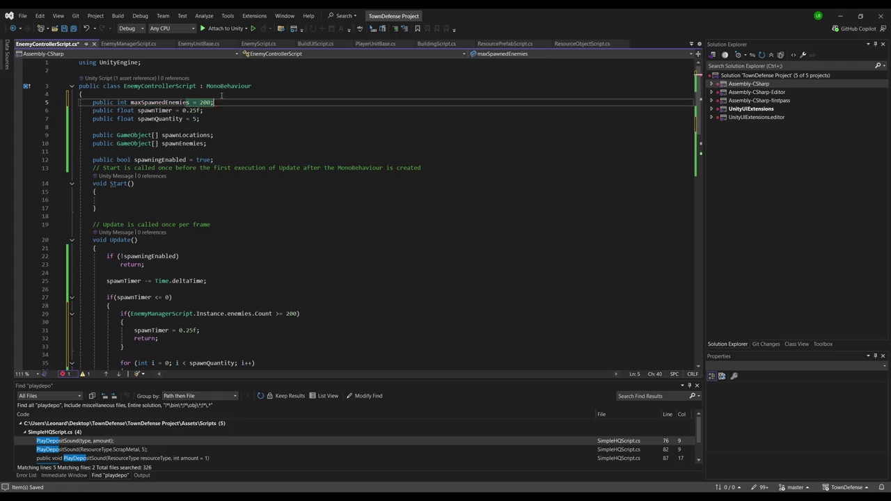
key(Return)
click(162, 102)
double_click(162, 102)
key(ctrl+c)
scroll(272, 213, down, 4)
double_click(290, 224)
key(ctrl+v)
click(335, 201)
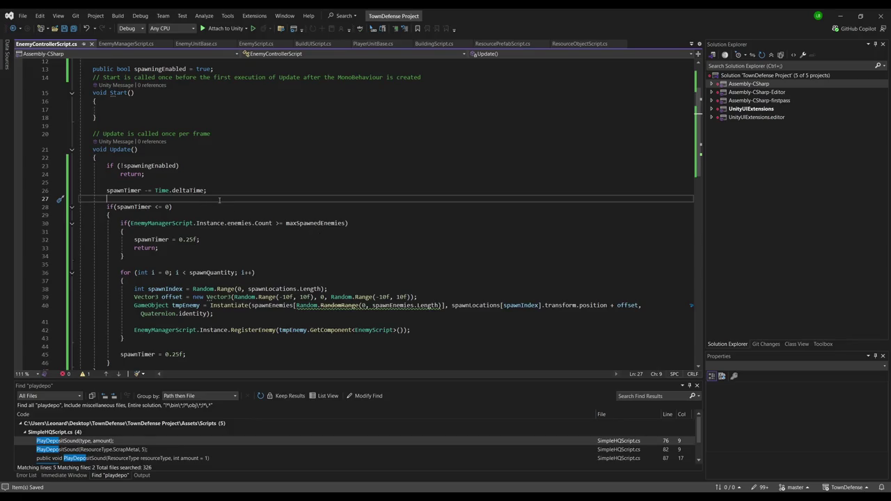
click(209, 184)
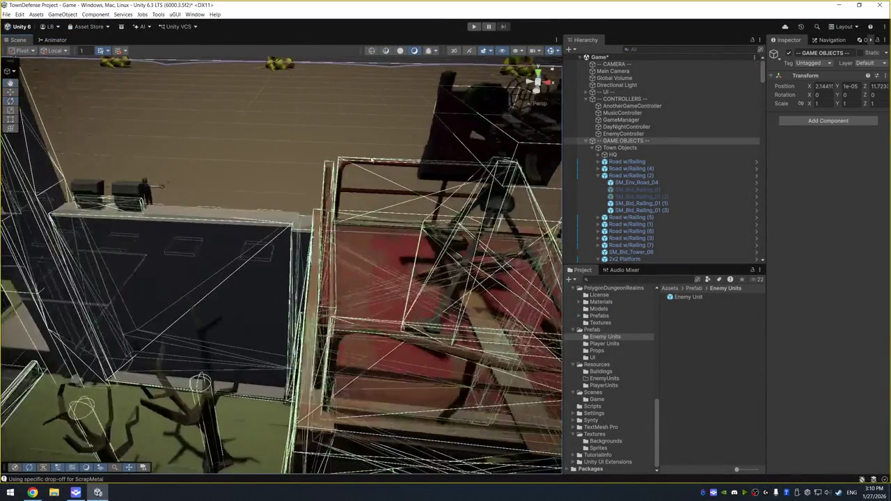
- Play-test the spawner, stop play mode, and open the Console showing the line-30 NullReferenceExceptions
scroll(378, 175, down, 1)
scroll(387, 158, up, 3)
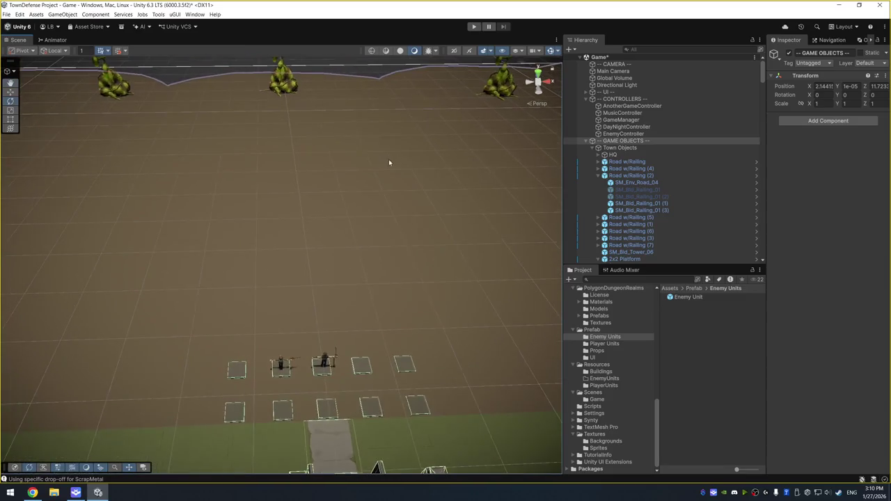
click(478, 28)
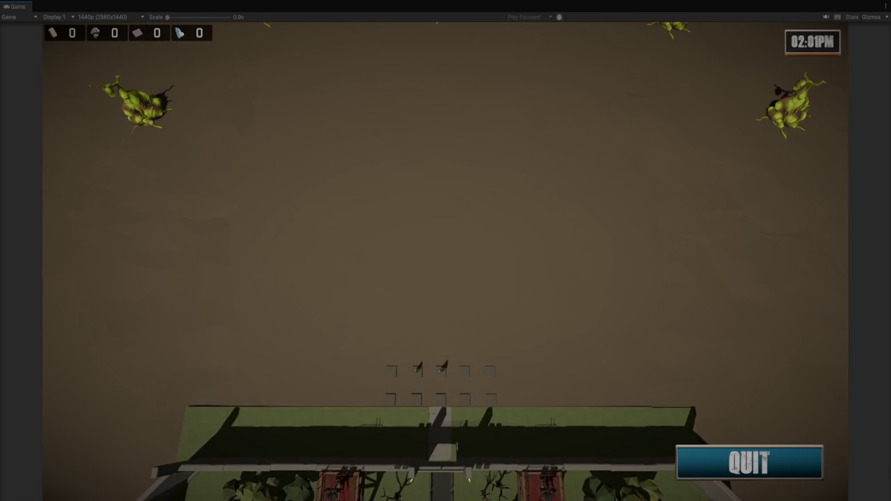
key(ctrl+p)
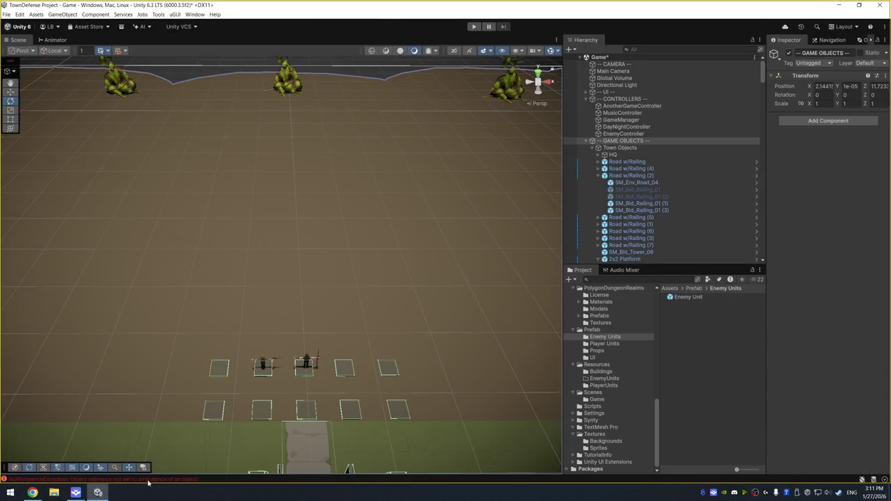
click(148, 480)
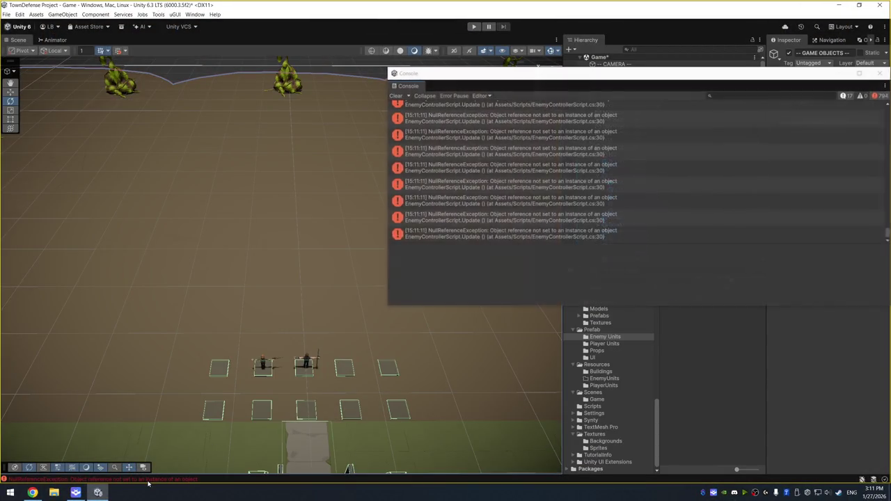
- Open line 30 from the Console error and inspect where the enemies list is defined
double_click(496, 102)
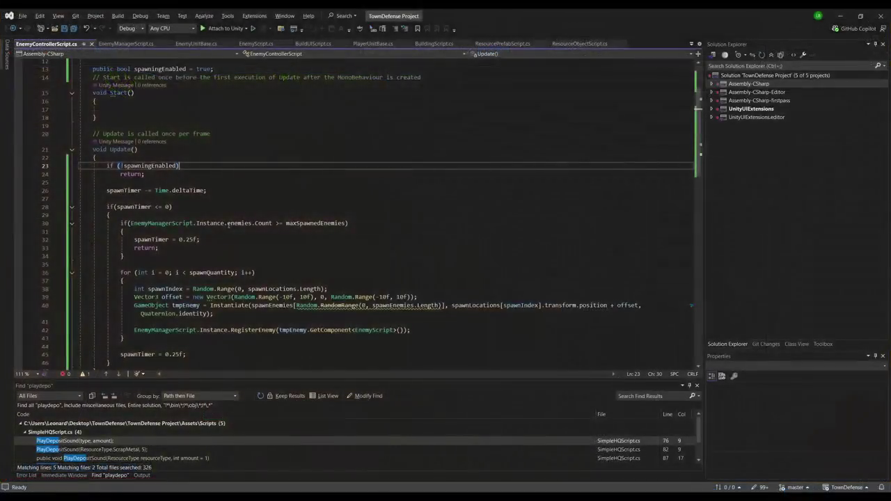
click(240, 223)
key(F12)
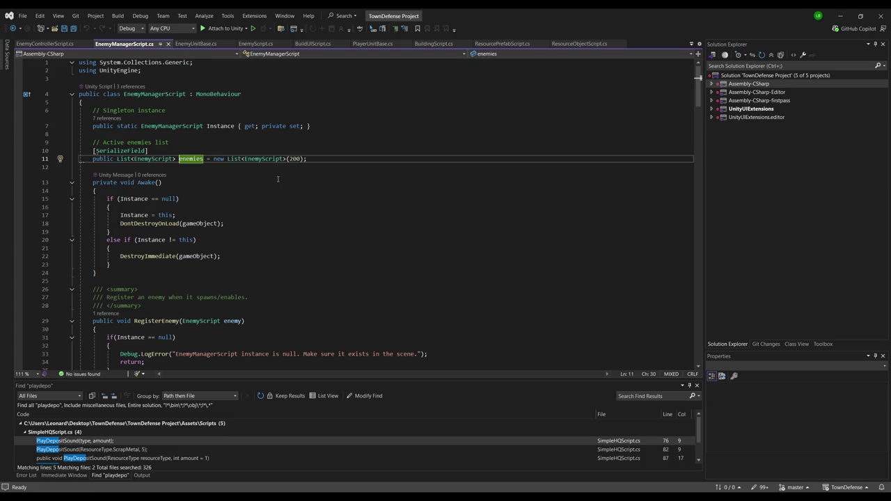
key(ctrl+minus)
click(264, 215)
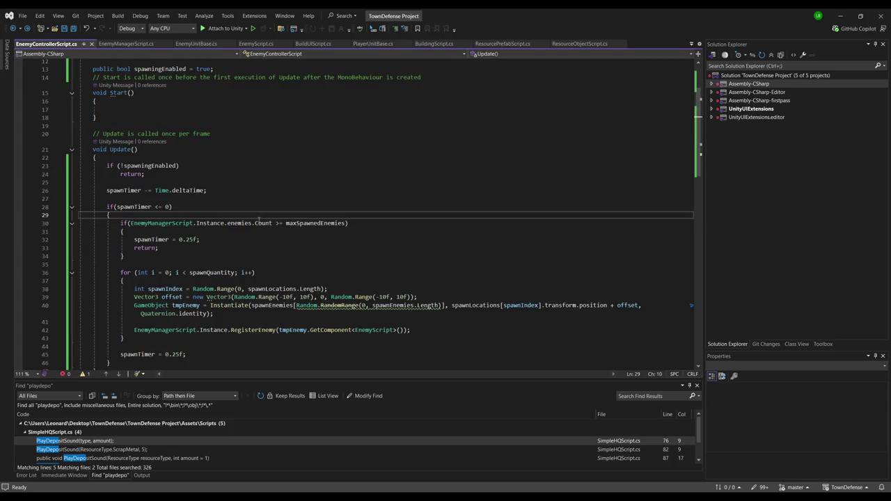
key(alt+Tab)
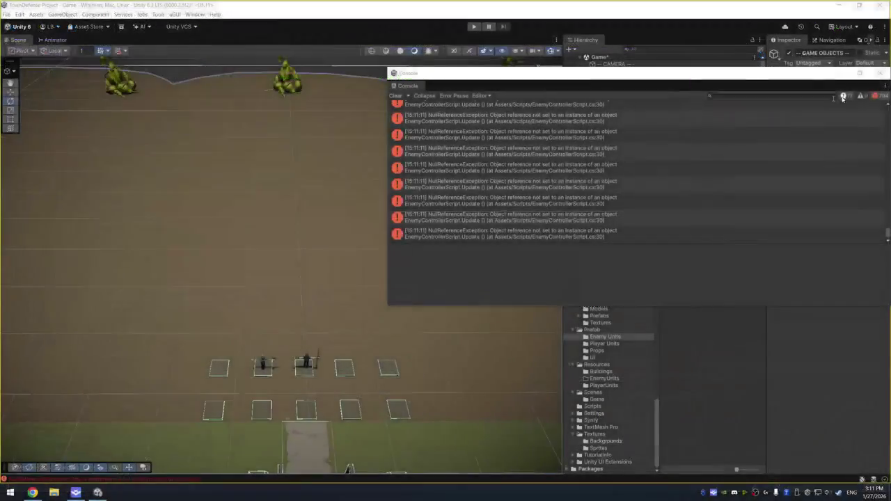
key(alt+Tab)
- Change line 30 to enemies?.Count, save the script, and return to Unity to recompile
click(237, 222)
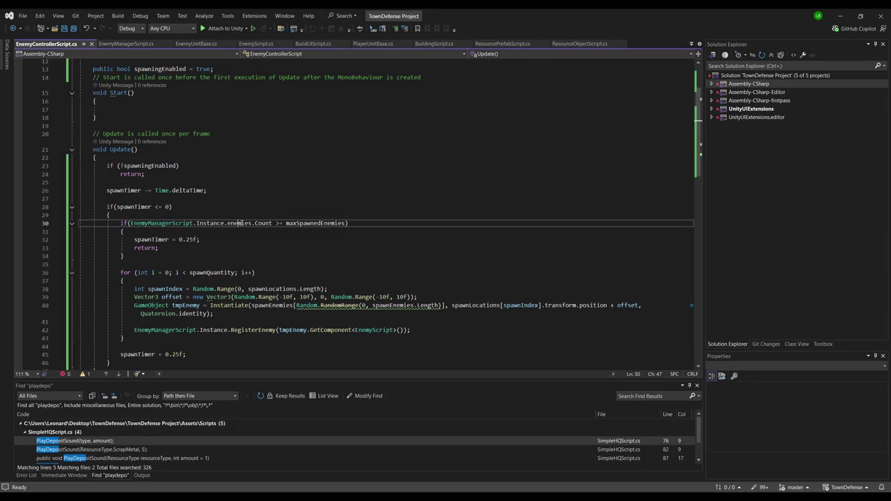
text(?)
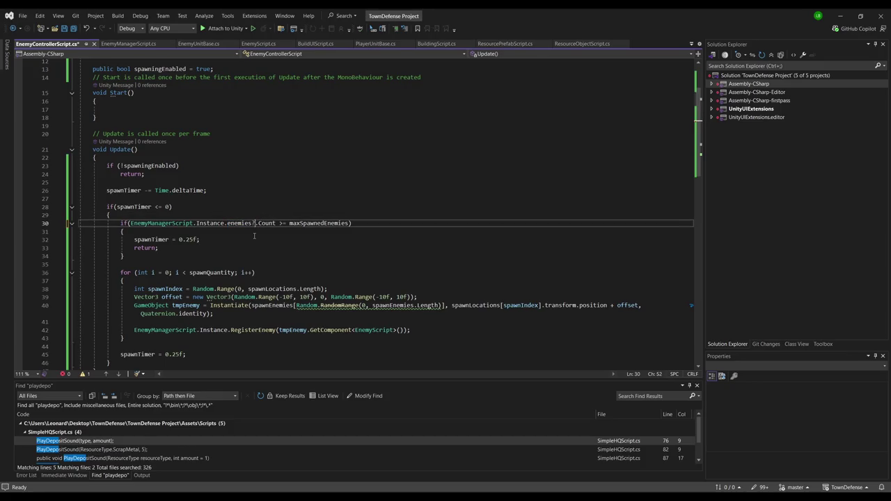
click(360, 175)
key(ctrl+s)
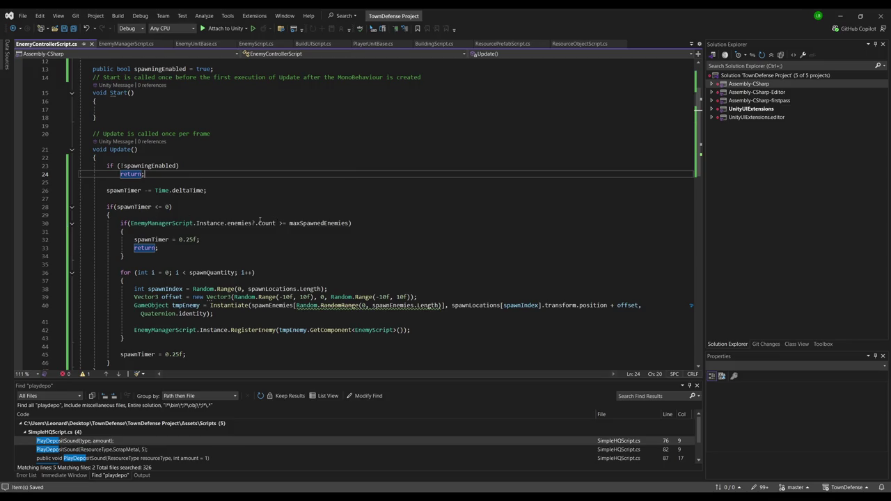
key(alt+Tab)
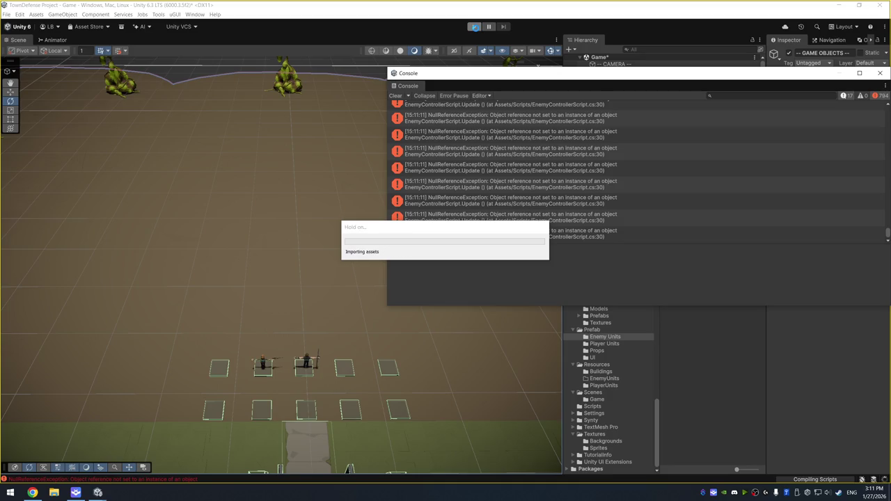
- Rerun the game, stop it, and open the line-30 NullReferenceException in Visual Studio
click(474, 27)
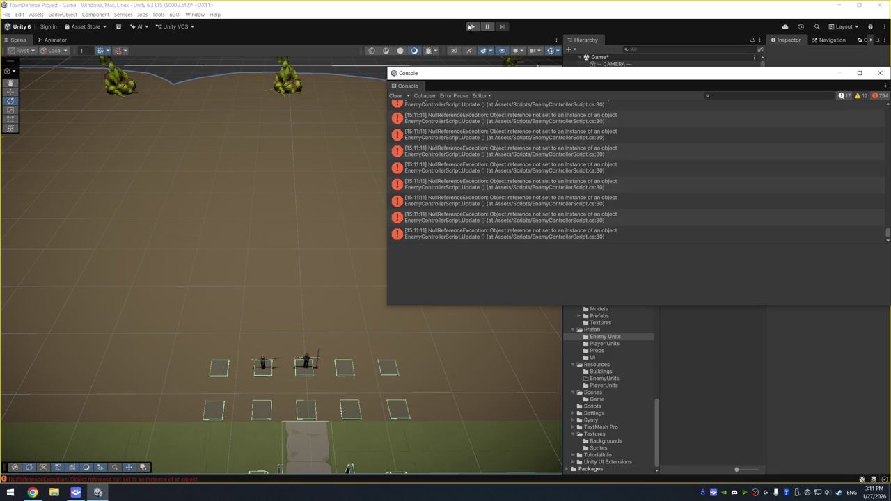
click(472, 27)
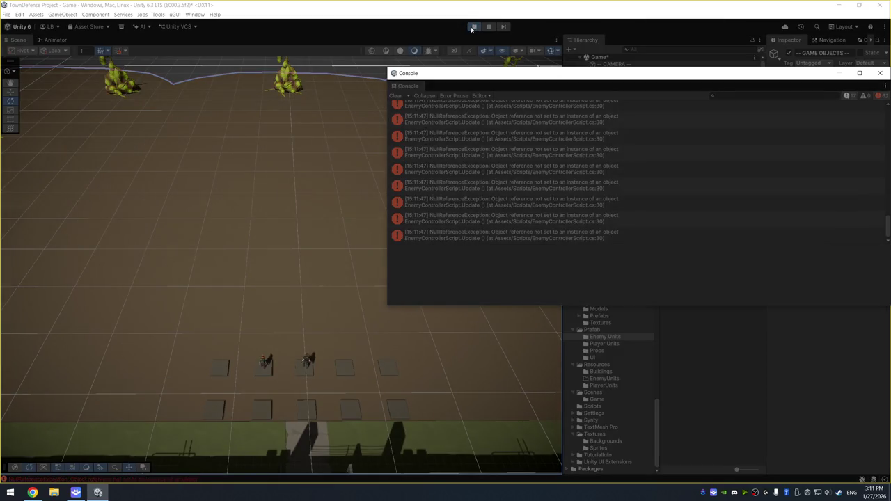
click(474, 27)
double_click(558, 118)
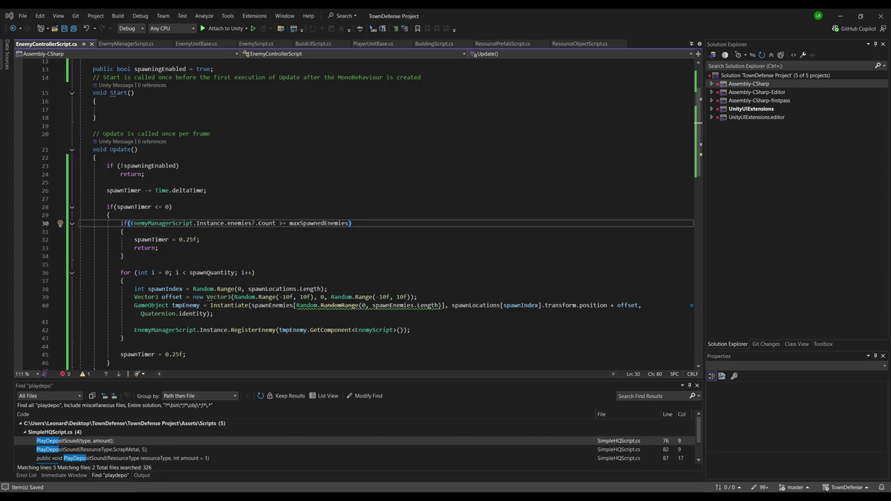
scroll(369, 213, up, 4)
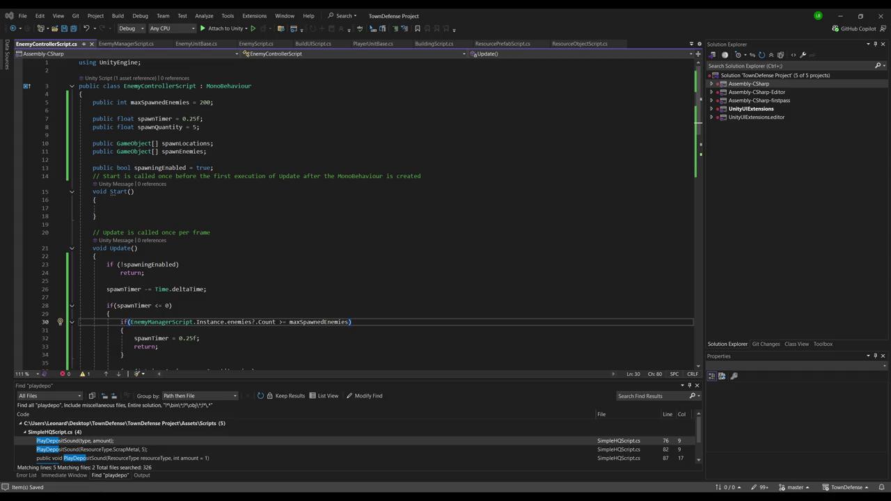
click(210, 322)
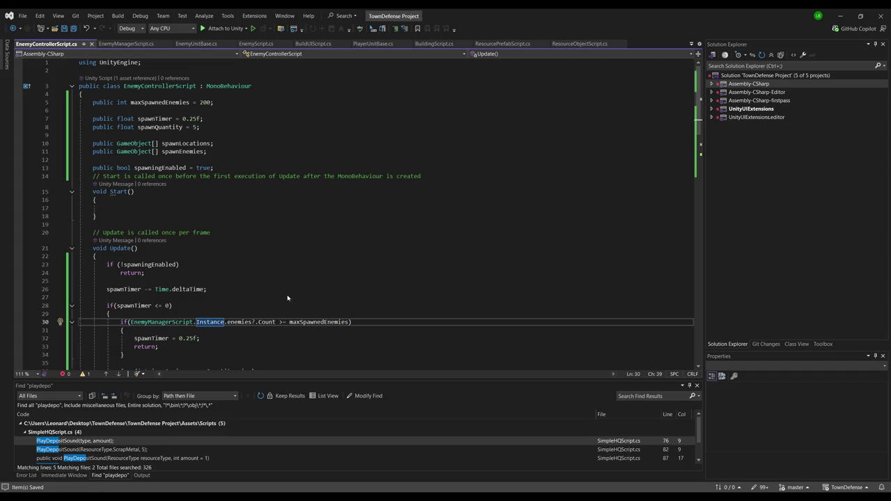
key(F12)
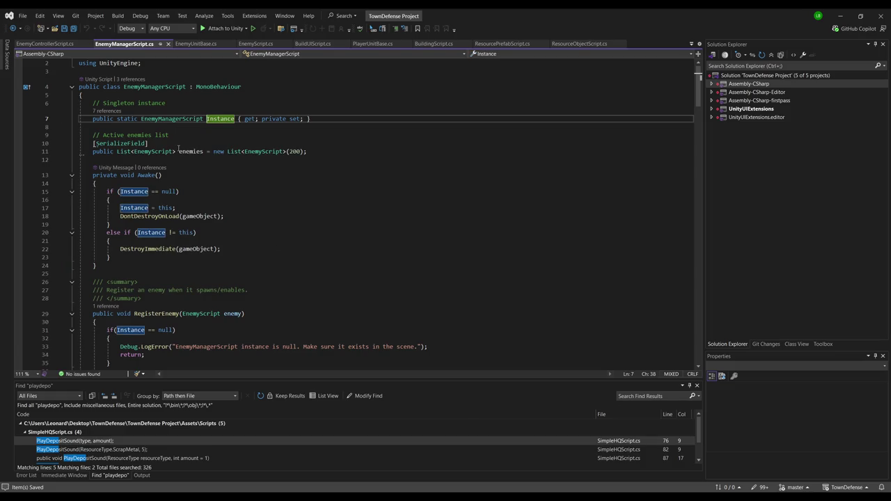
key(Down)
key(Down)
key(Down)
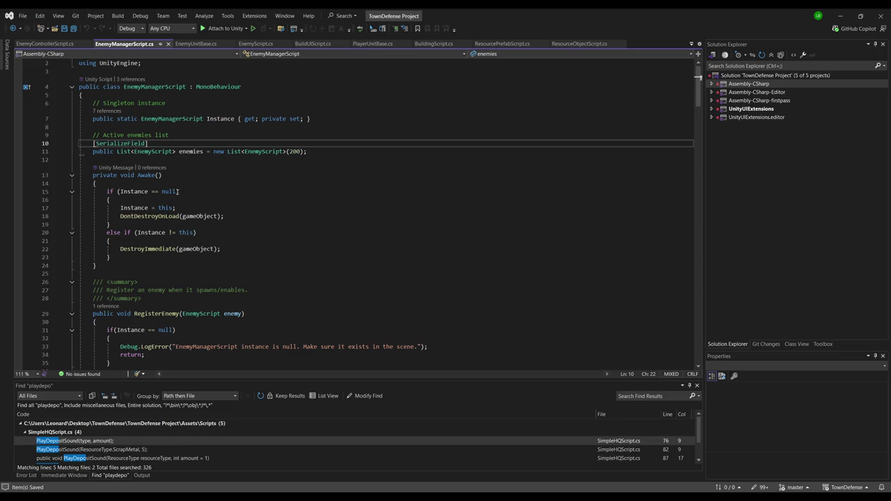
click(199, 264)
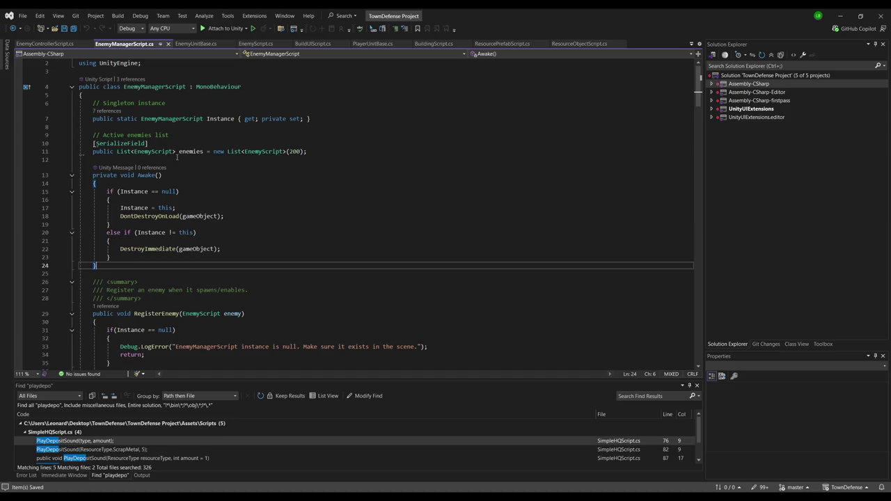
click(45, 43)
click(190, 200)
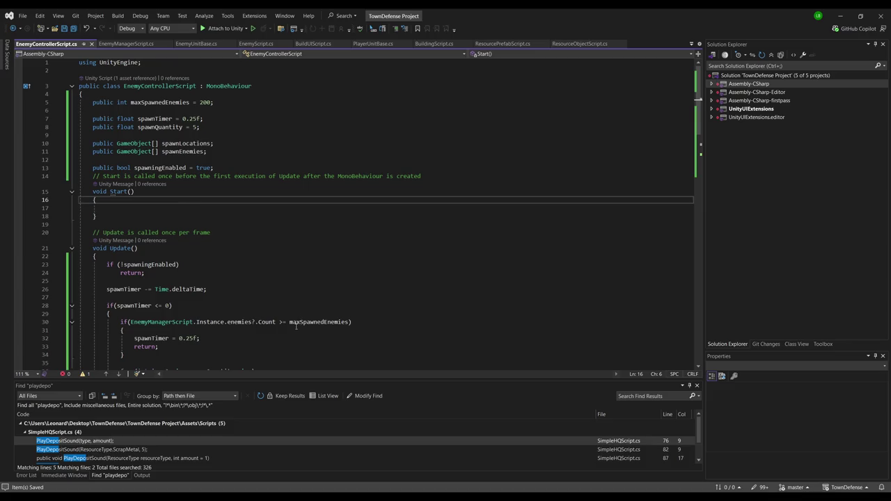
click(221, 313)
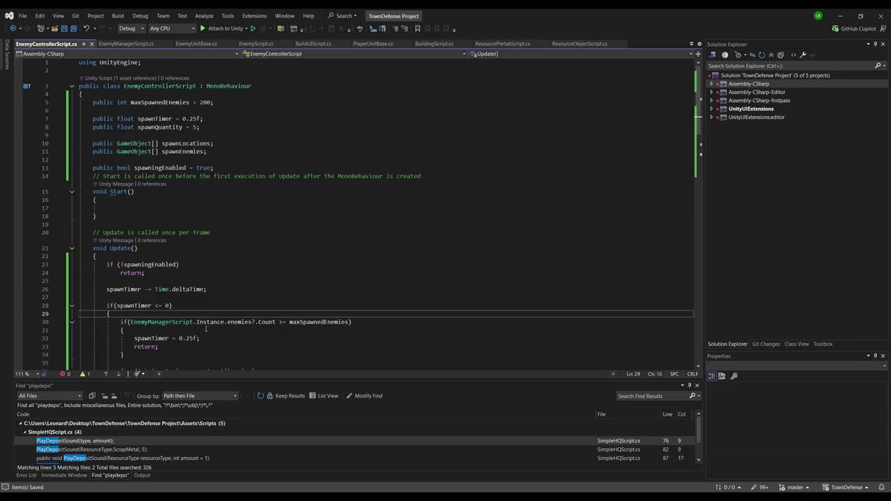
scroll(216, 306, down, 4)
click(228, 224)
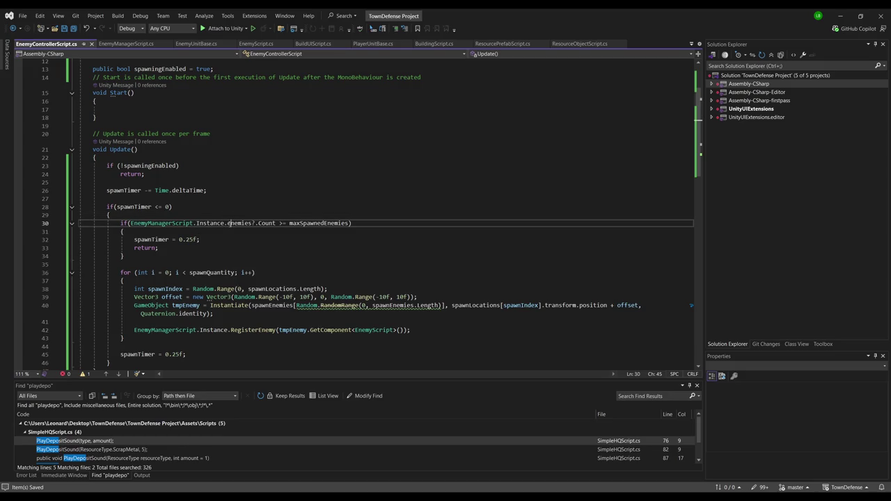
- Insert an if (EnemyManagerScript.Instance != null) check after line 29, dropping the suggested error-log block
click(231, 218)
key(Return)
text(if(Neme)
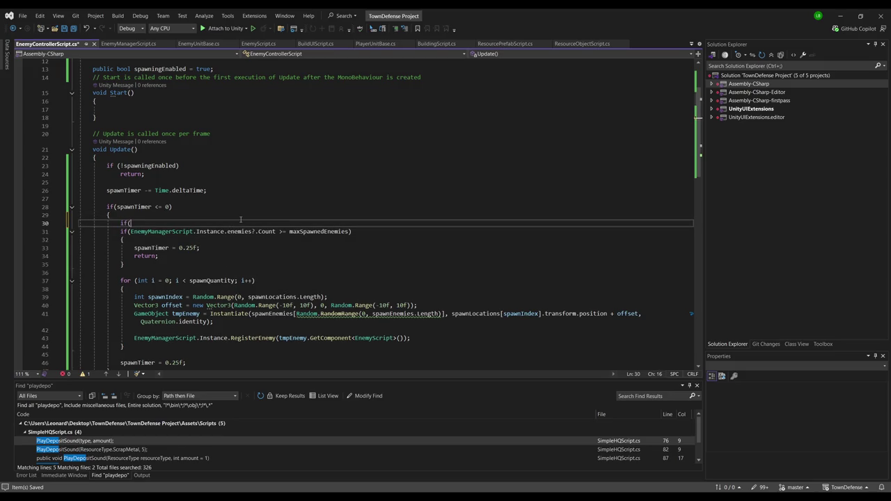
key(BackSpace)
key(BackSpace)
key(BackSpace)
text(Enem)
key(Tab)
key(Tab)
key(Tab)
click(231, 223)
key(BackSpace)
text(!)
click(267, 235)
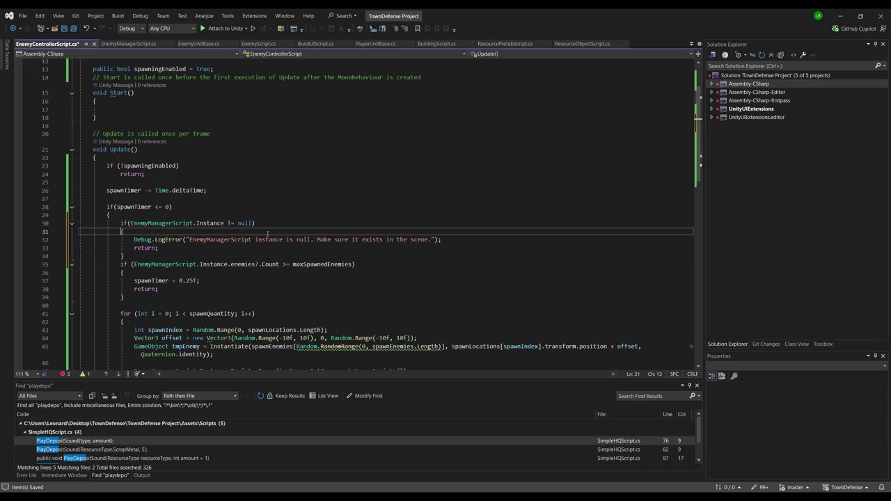
key(ctrl+x)
key(ctrl+x)
key(ctrl+x)
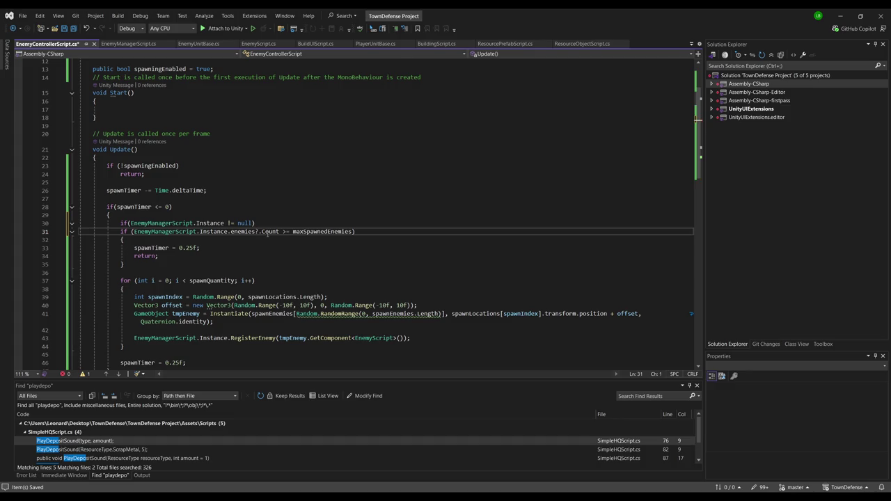
- Wrap the spawning code in braces under the Instance null check and tidy the blank lines
key(Return)
text({)
scroll(261, 264, down, 3)
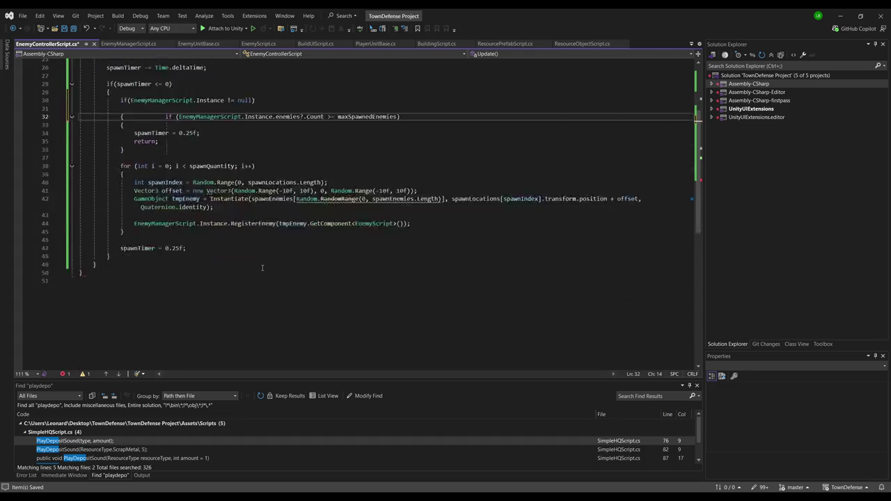
key(Return)
click(243, 207)
key(Return)
text(})
scroll(243, 208, up, 5)
click(254, 208)
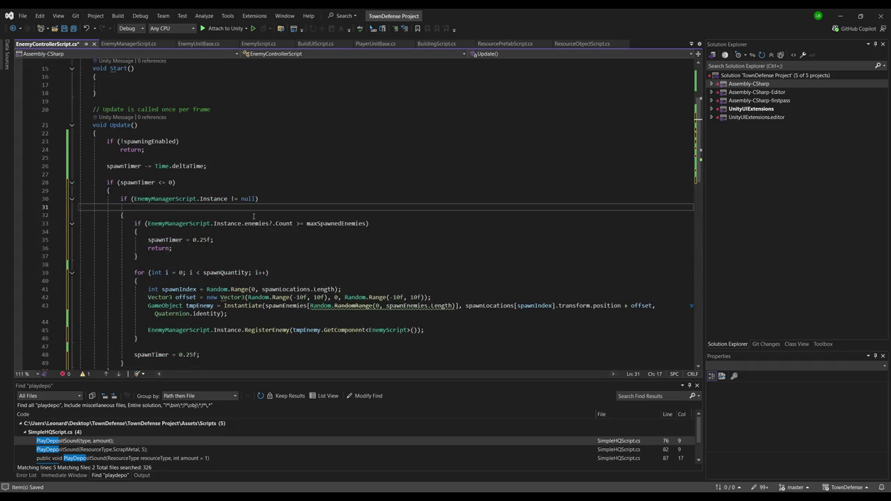
key(ctrl+shift+l)
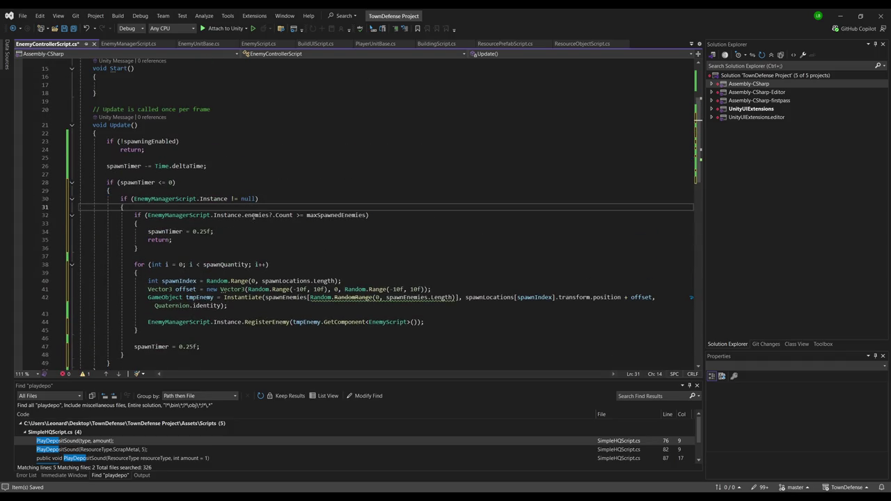
key(Return)
key(Down)
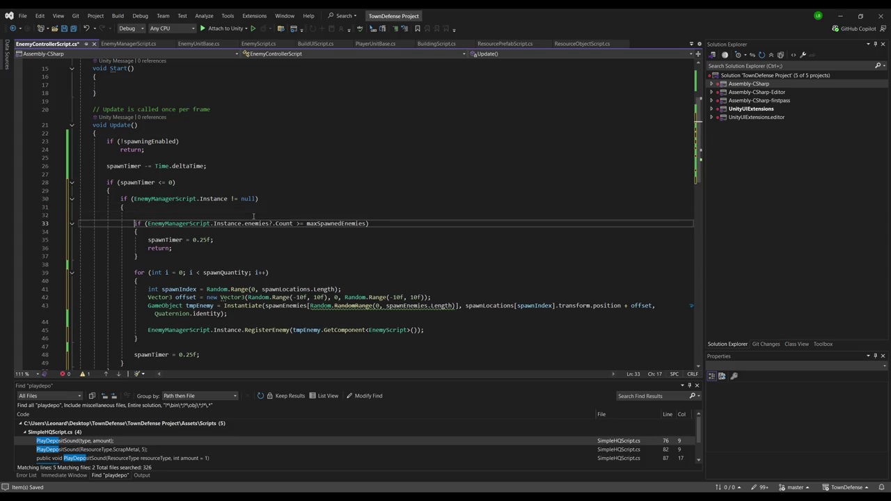
- Change the count condition to enemies != null and nest a new enemies.Count check beneath it
drag(270, 223, 291, 224)
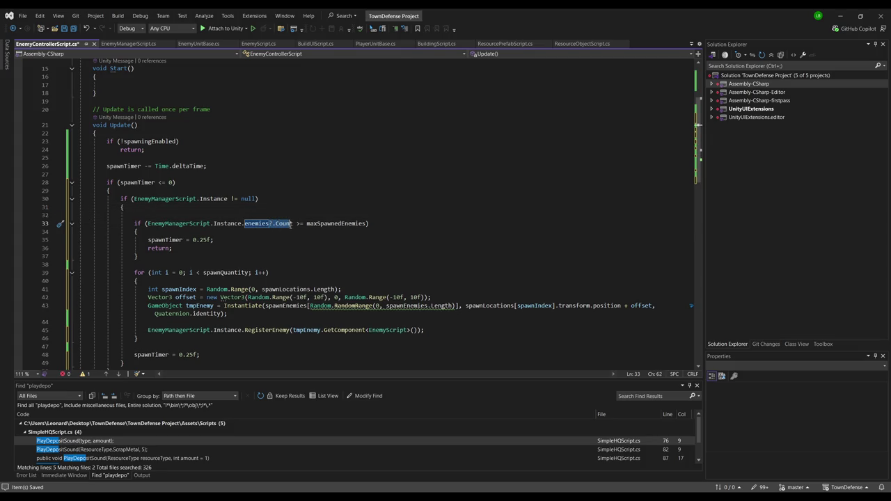
text(!= )
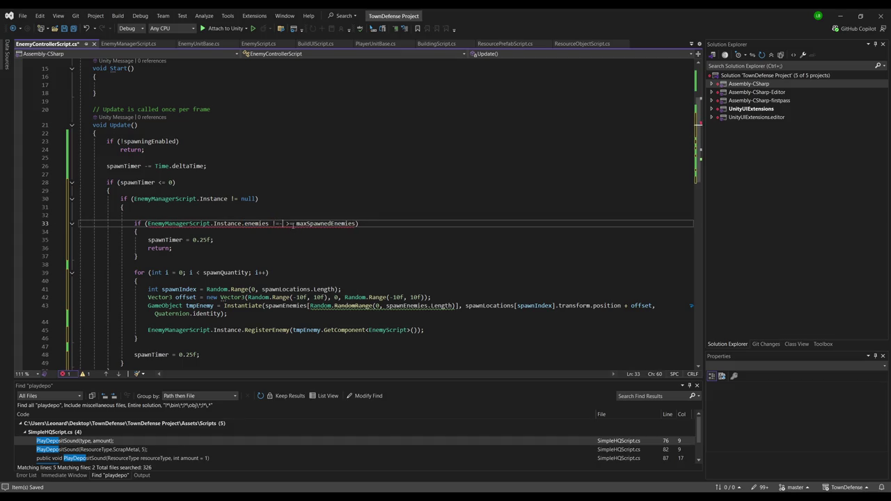
text(null))
key(Return)
text(if(enemyMa)
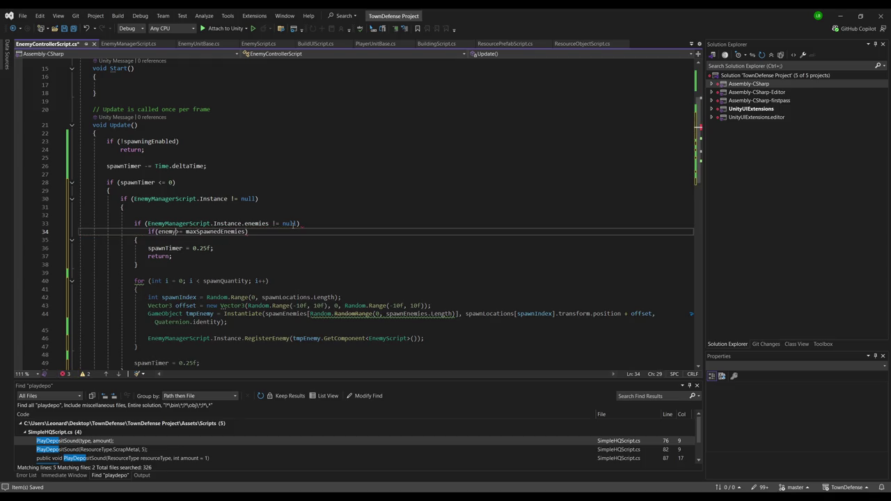
key(Tab)
text(.Instance.enem)
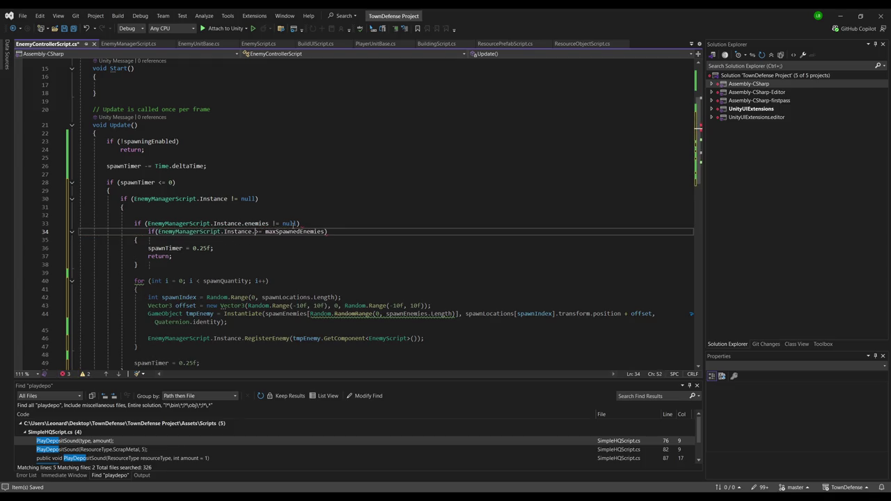
text(ies.Count)
key(ctrl+Return)
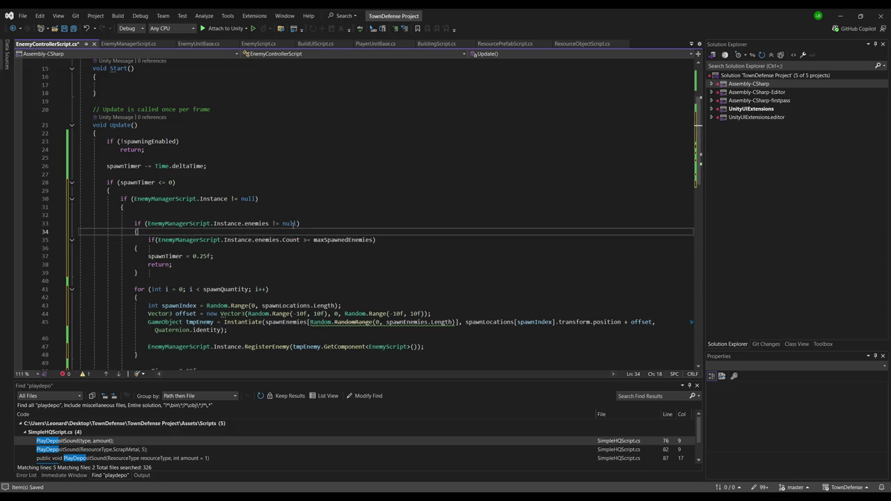
- Close the inner block with a brace after the spawning code and delete the empty line 32
scroll(272, 230, down, 2)
scroll(272, 228, down, 2)
click(234, 290)
key(Return)
text(})
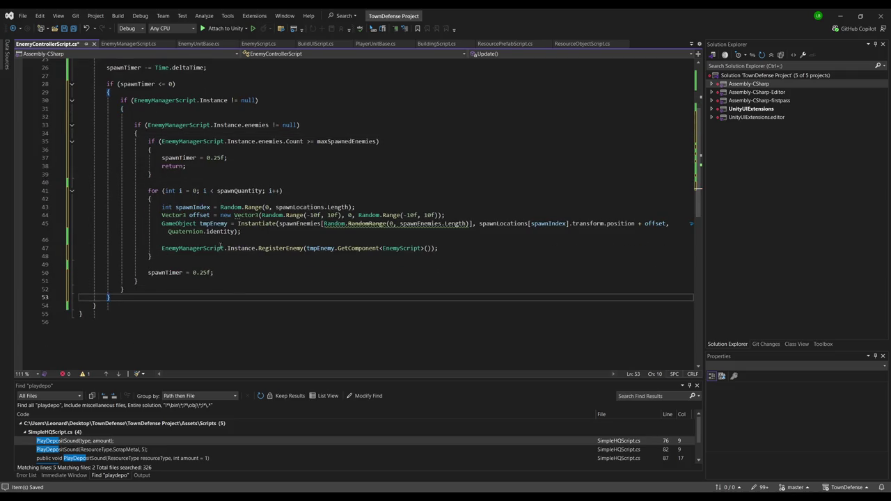
click(226, 116)
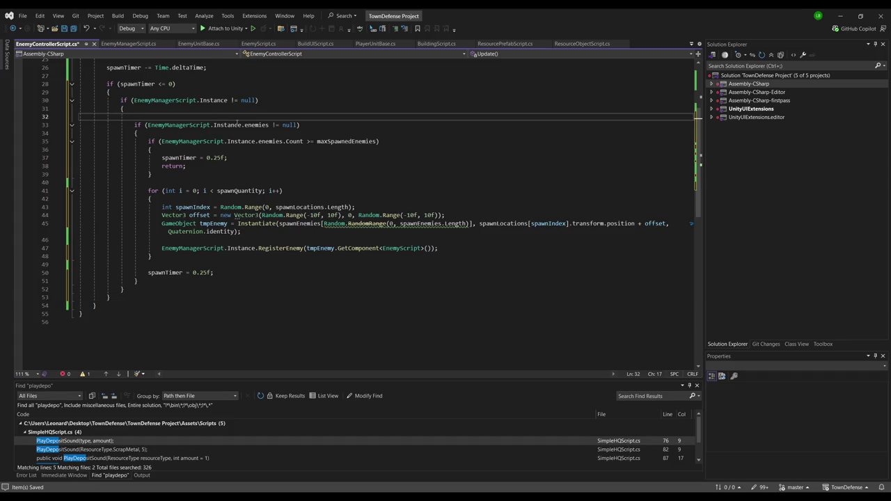
key(ctrl+x)
scroll(311, 186, up, 1)
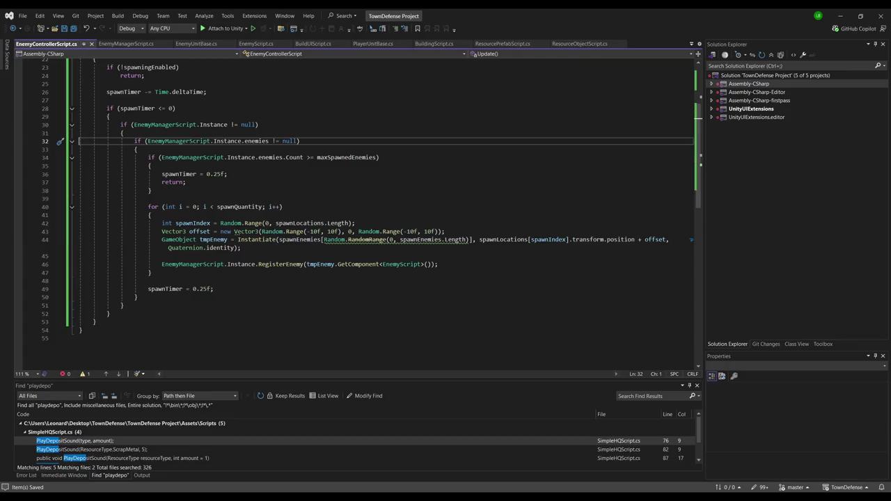
- Run the recompiled scene, check the Console, and select EnemyController to view its spawner settings
key(alt+Tab)
click(474, 27)
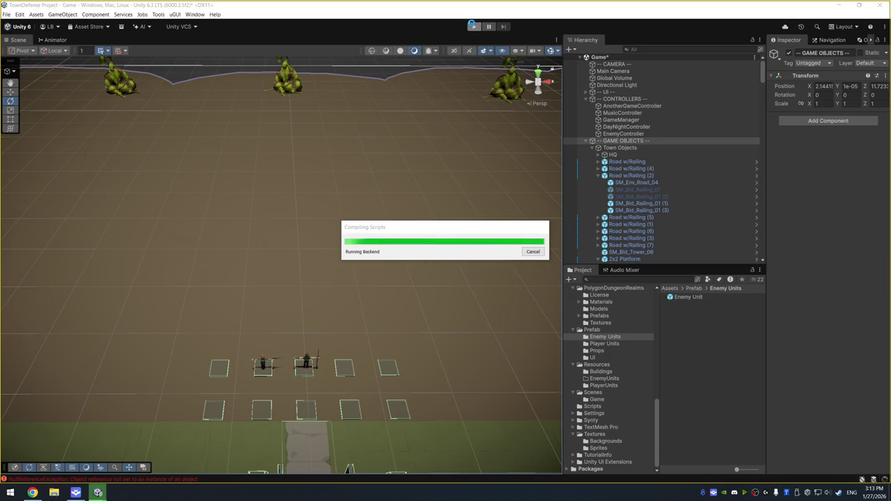
click(473, 27)
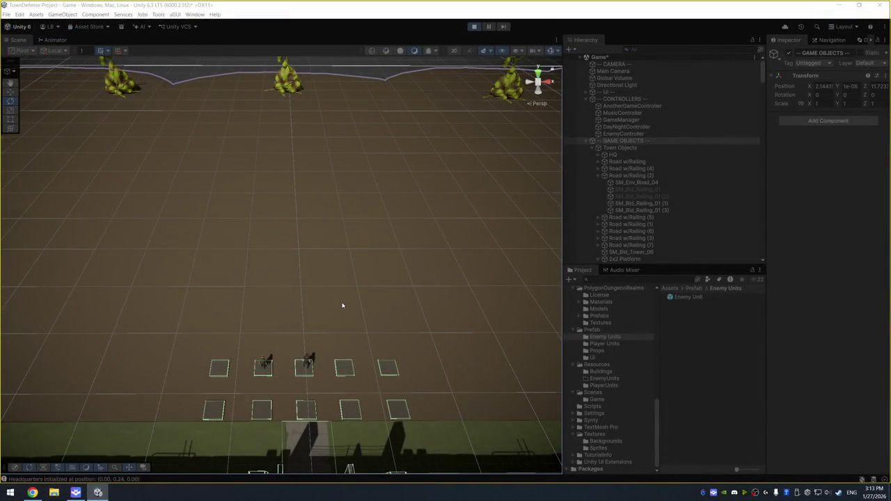
scroll(322, 271, down, 3)
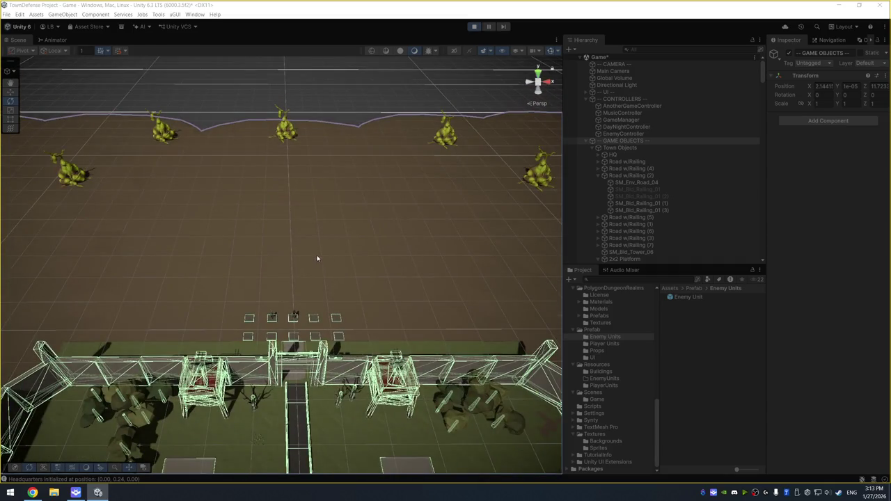
click(130, 478)
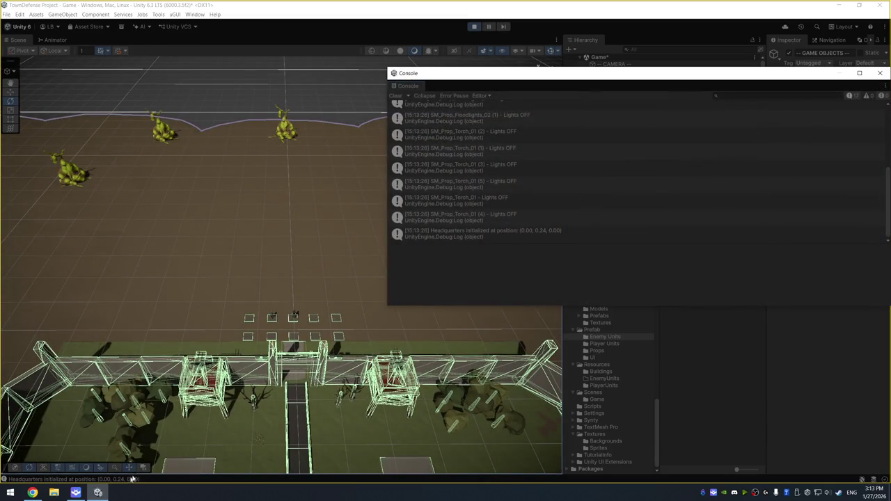
click(880, 73)
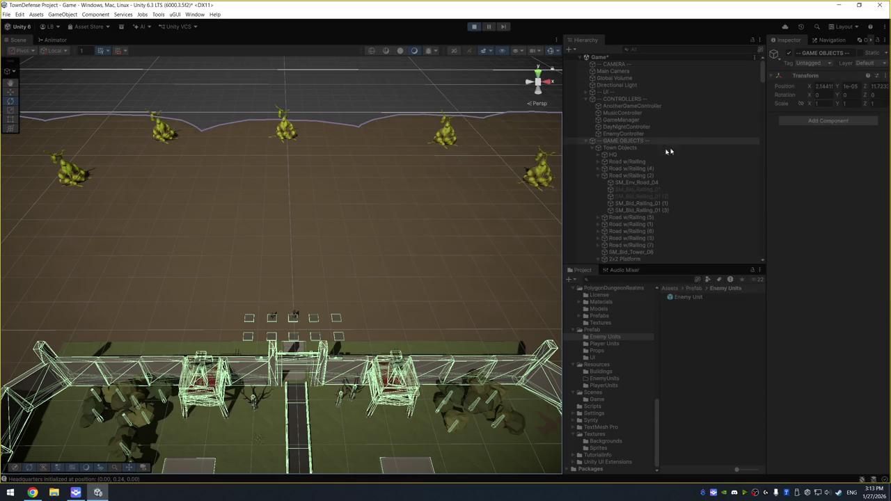
click(630, 134)
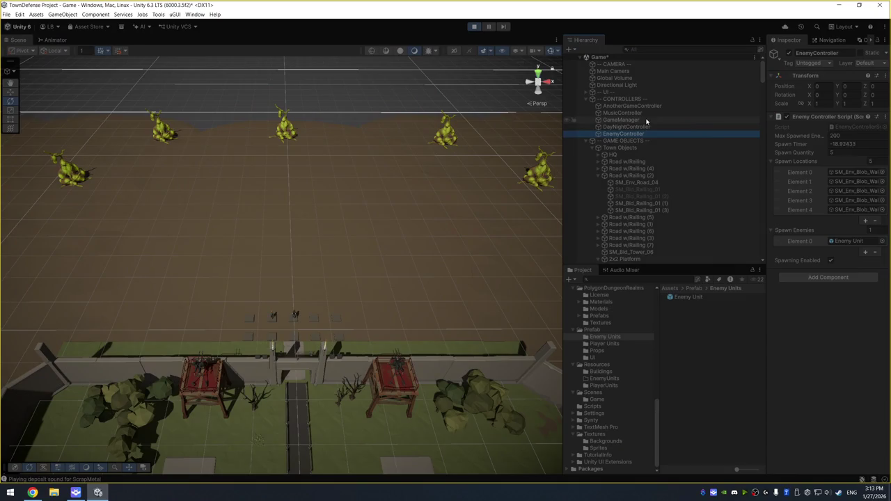
- Stop play and add an Enemy Manager Script component to EnemyController, expanding its Enemies list
click(479, 30)
click(825, 277)
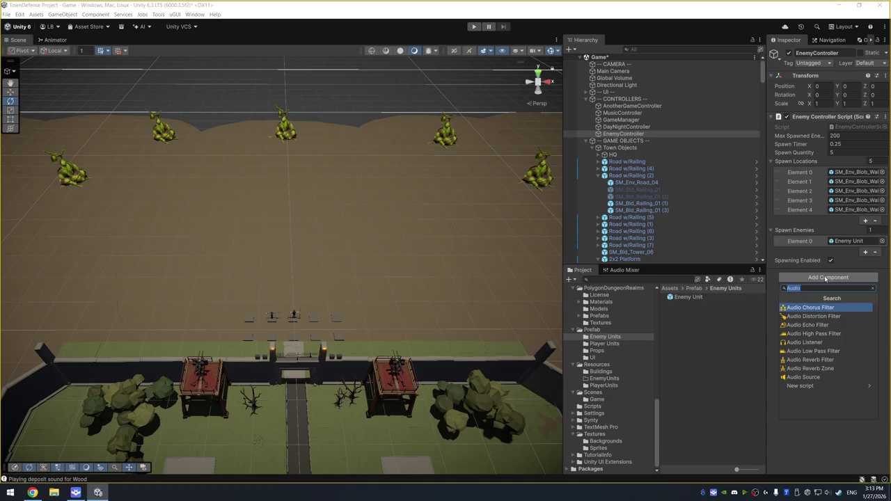
text(Enem)
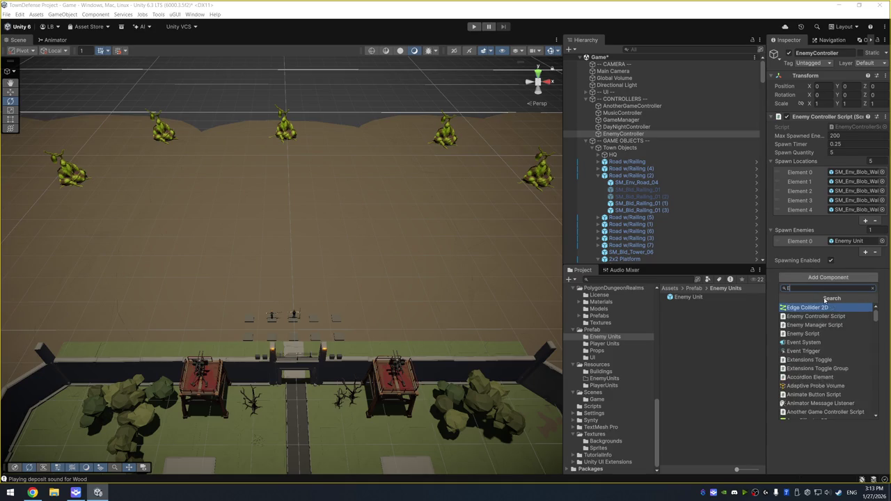
key(Down)
key(Return)
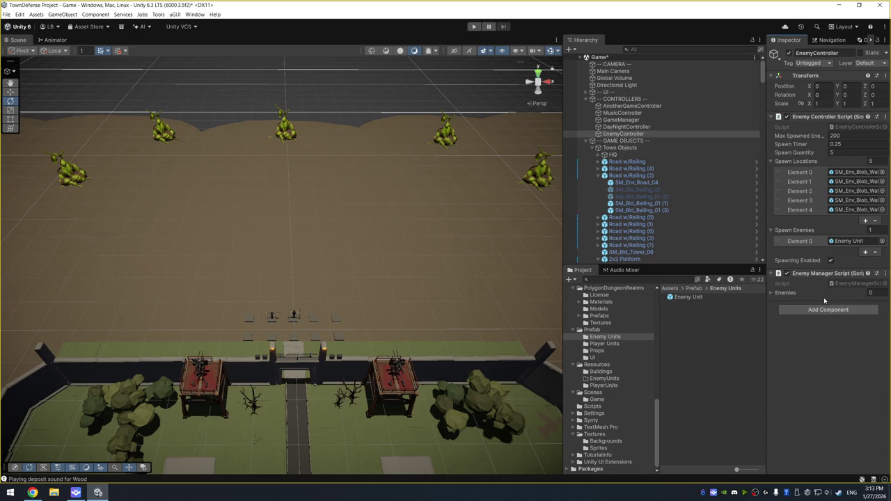
click(785, 293)
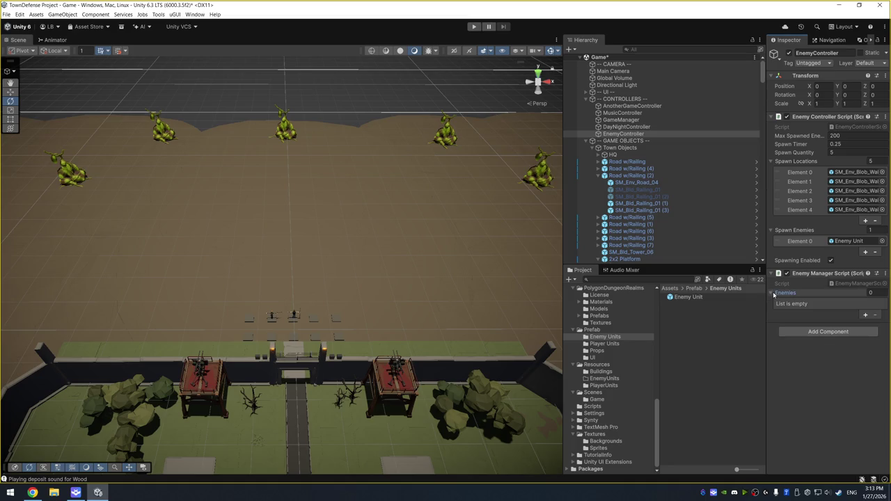
- Play-test until 200 spawned enemies fill the Enemies list, then stop the game
click(474, 27)
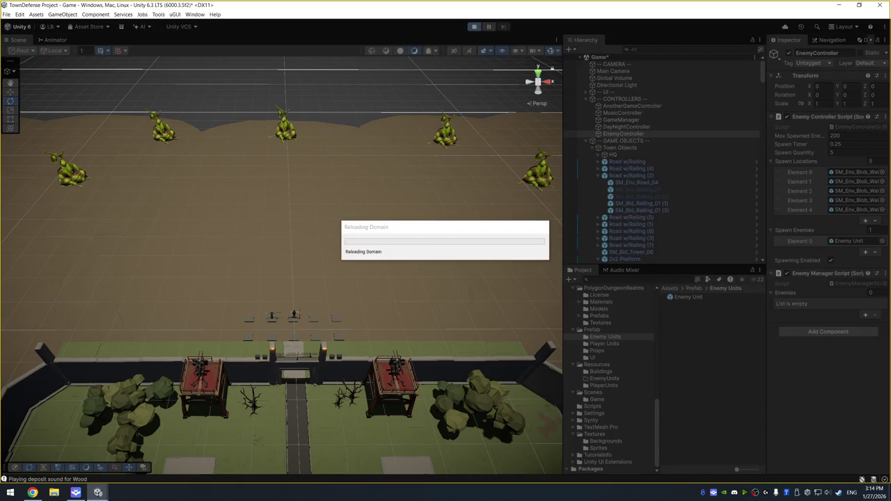
key(alt+Tab)
key(alt+Tab)
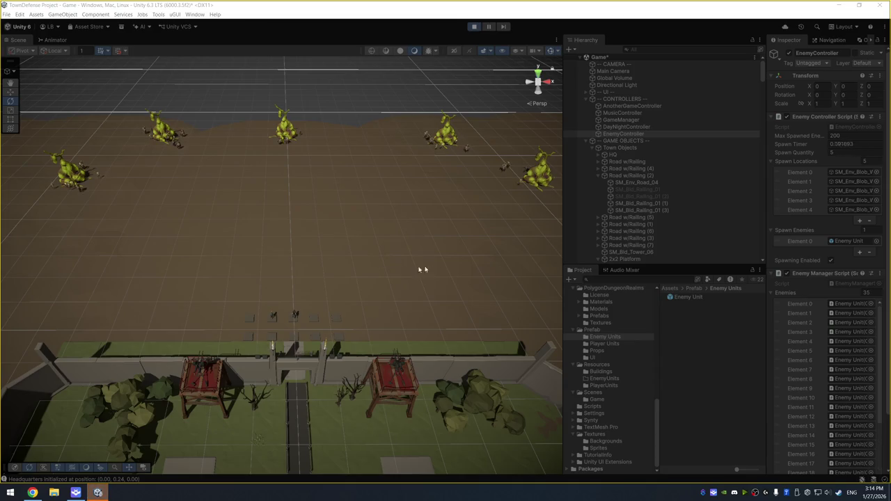
scroll(823, 337, down, 5)
scroll(820, 341, down, 10)
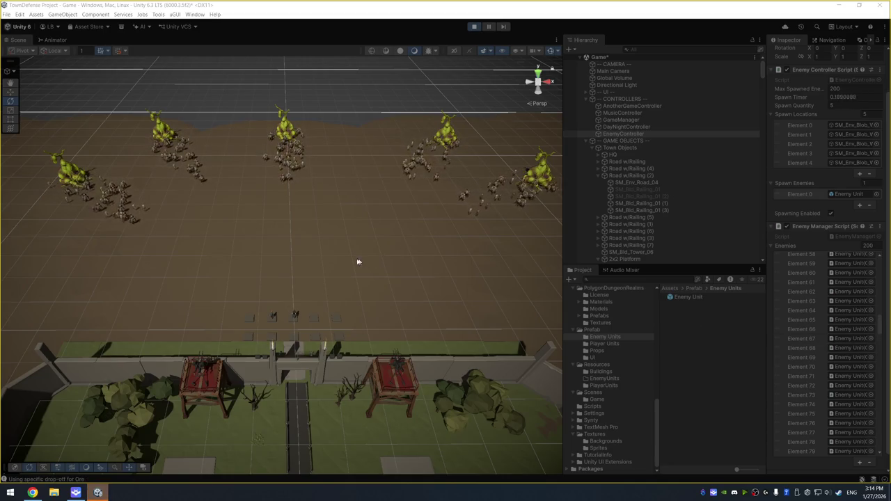
scroll(306, 247, up, 2)
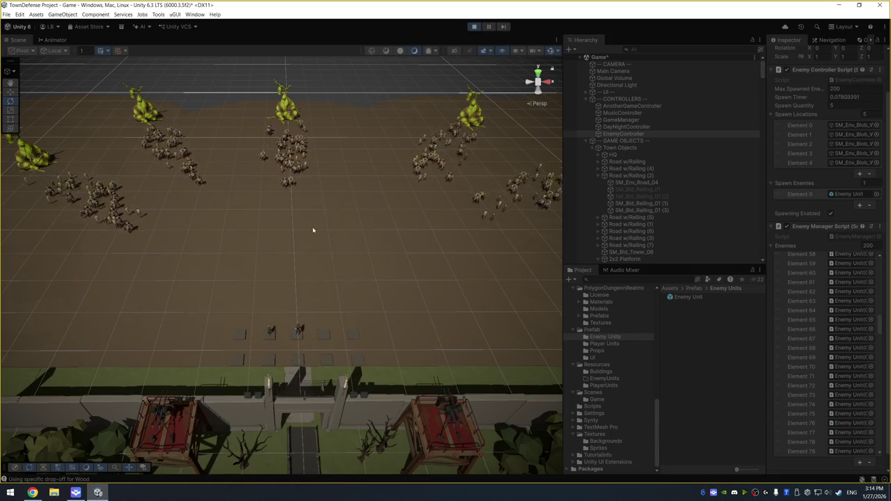
scroll(313, 230, up, 2)
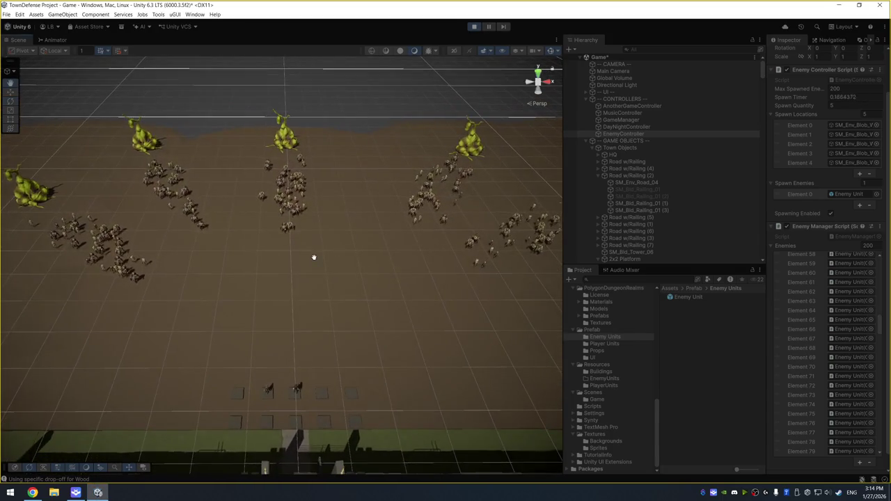
scroll(310, 245, down, 3)
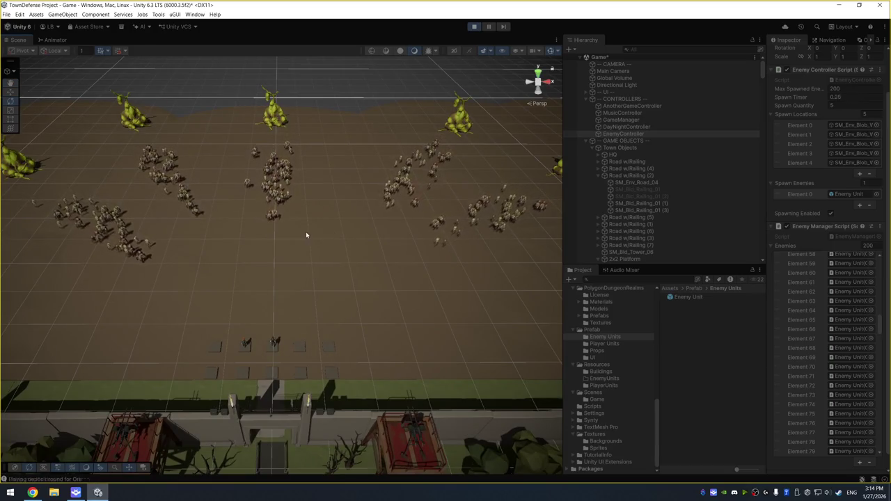
scroll(314, 248, up, 1)
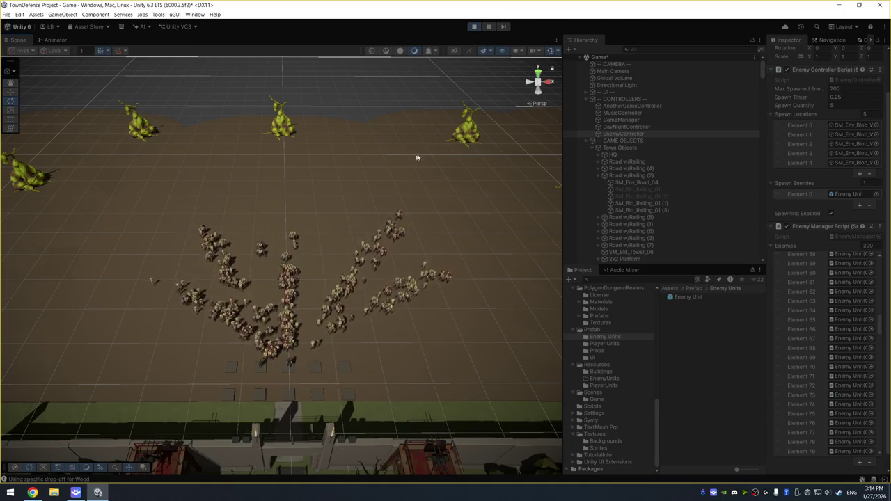
click(473, 26)
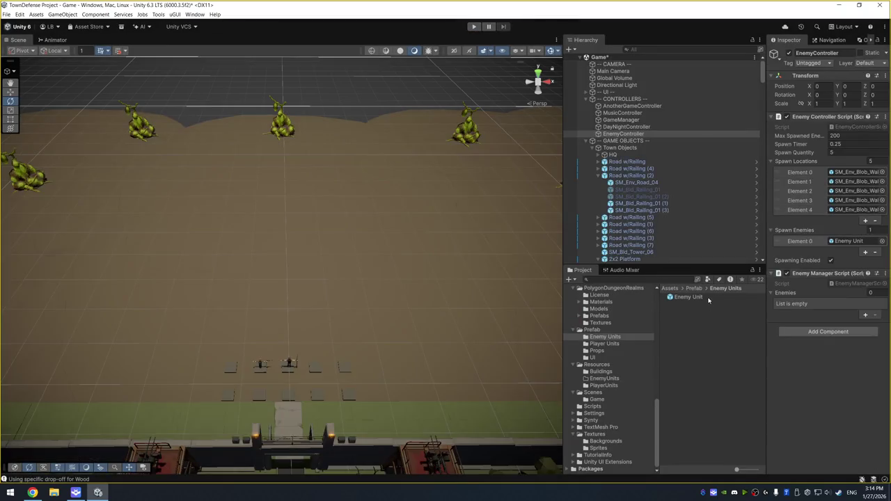
- Set the Enemy Unit prefab's Nav Mesh Agent Stopping Distance to 3
click(687, 297)
click(854, 236)
text(3)
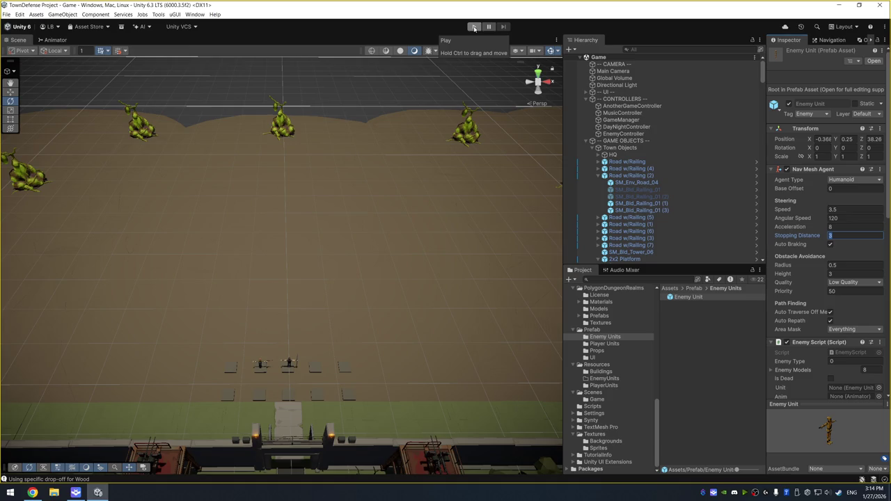
- Run the scene and select the anti-aircraft gun on the tower as enemies advance
click(474, 28)
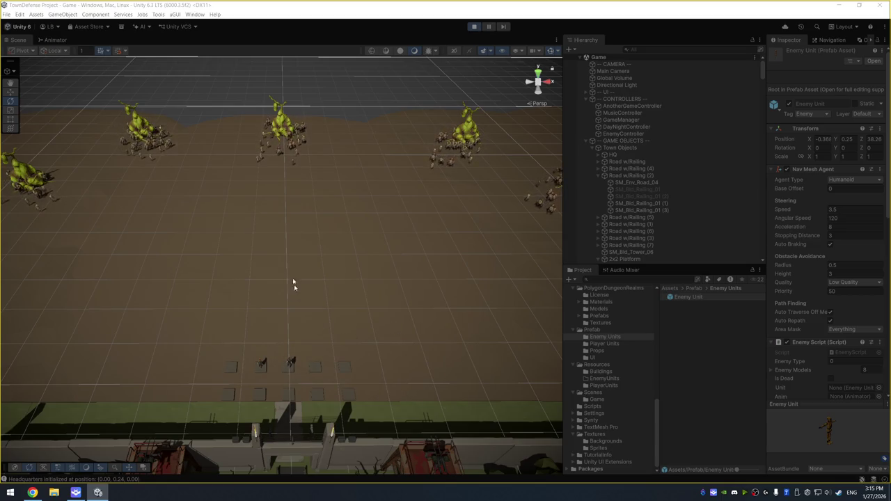
scroll(314, 229, down, 3)
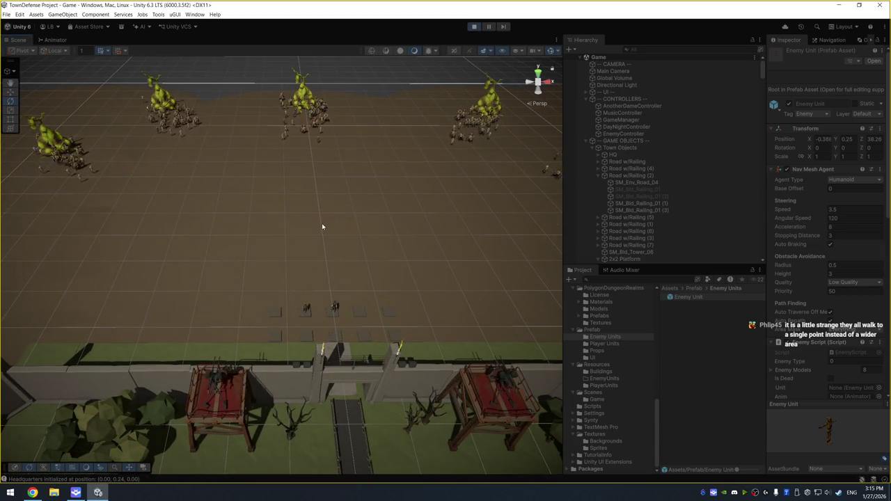
scroll(364, 269, up, 1)
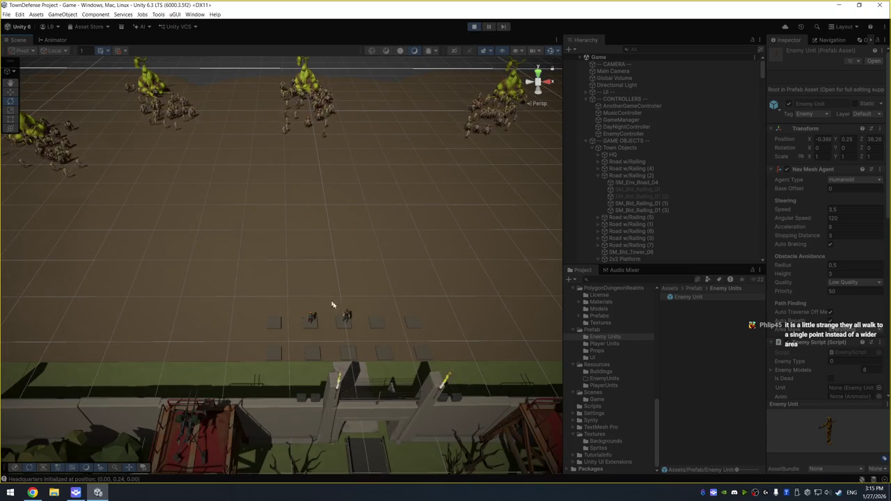
scroll(341, 298, down, 2)
click(219, 337)
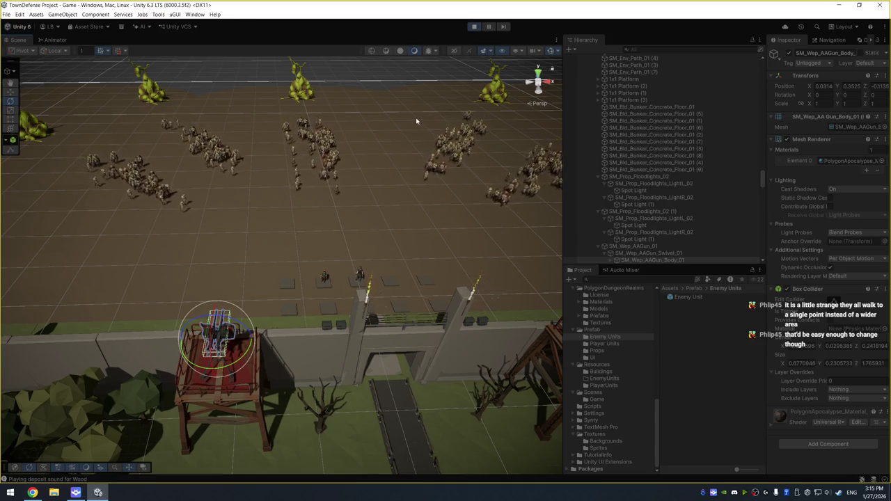
- Stop the game and frame the concrete bunker floor tile in the Scene view
click(474, 26)
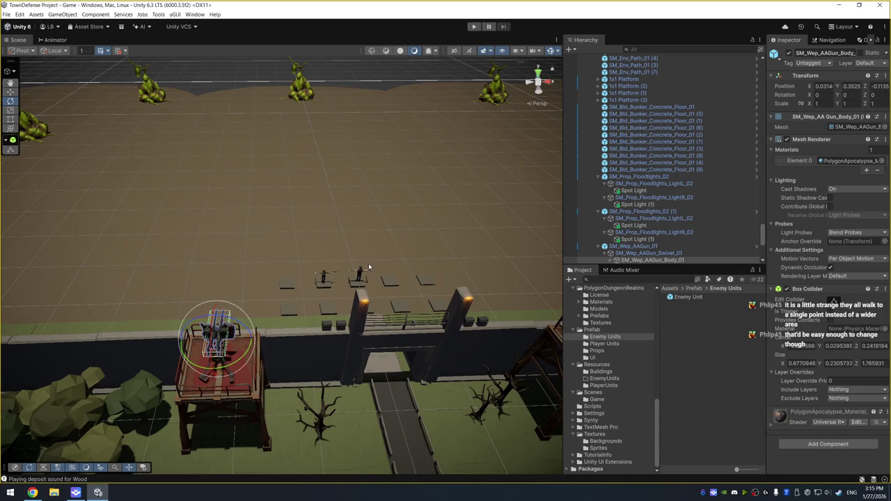
mouse_move(379, 237)
mouse_down()
mouse_move(394, 213)
mouse_move(384, 225)
mouse_up()
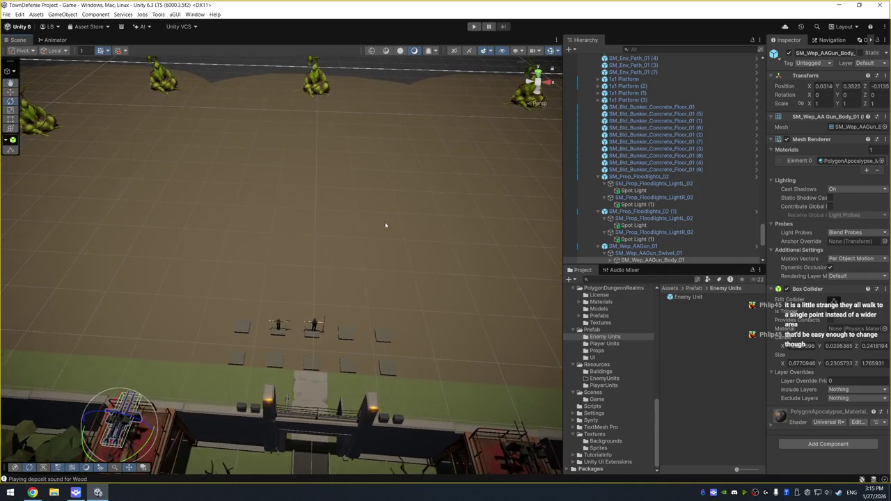
click(313, 335)
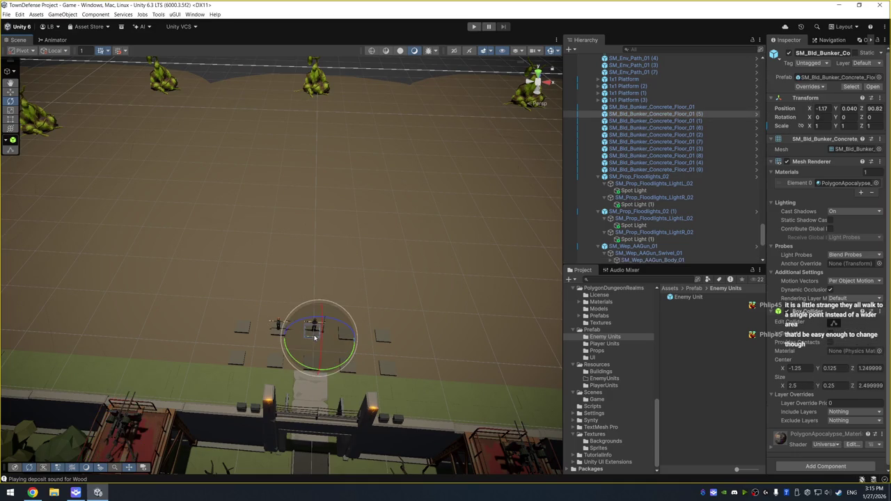
click(425, 312)
click(319, 337)
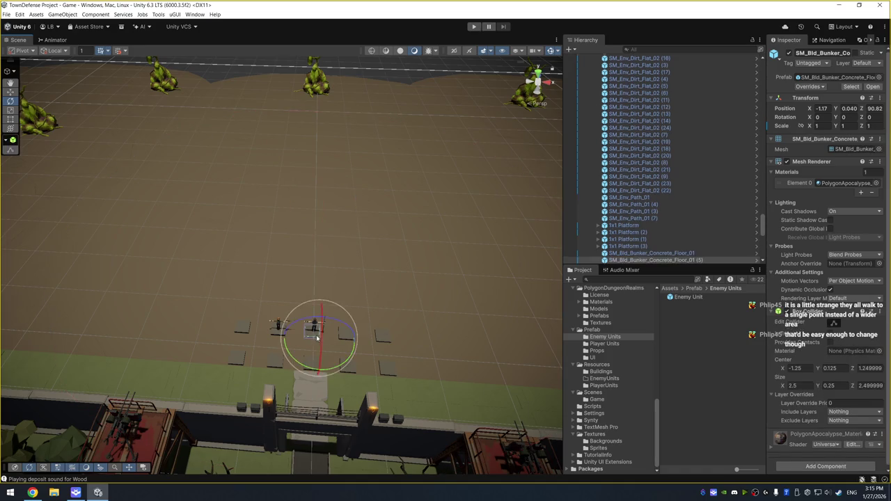
key(f)
scroll(332, 340, down, 5)
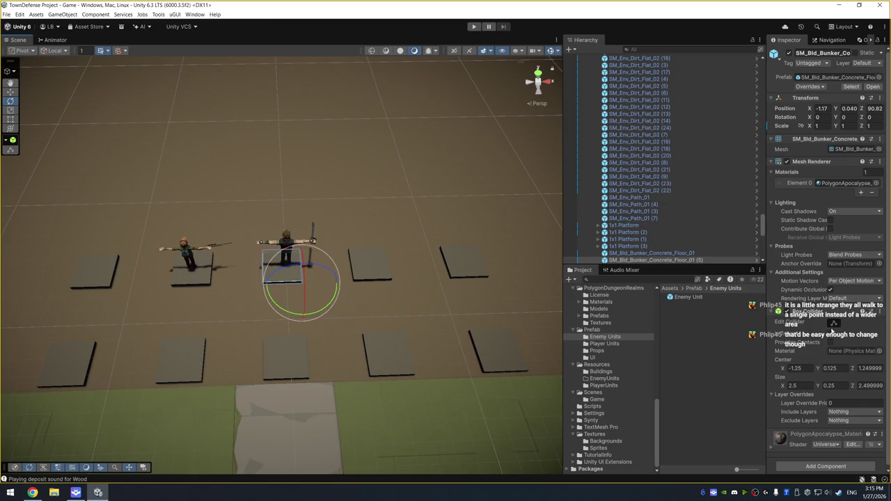
- Try stretching the floor tile's box collider across the tile row, then undo it
click(833, 323)
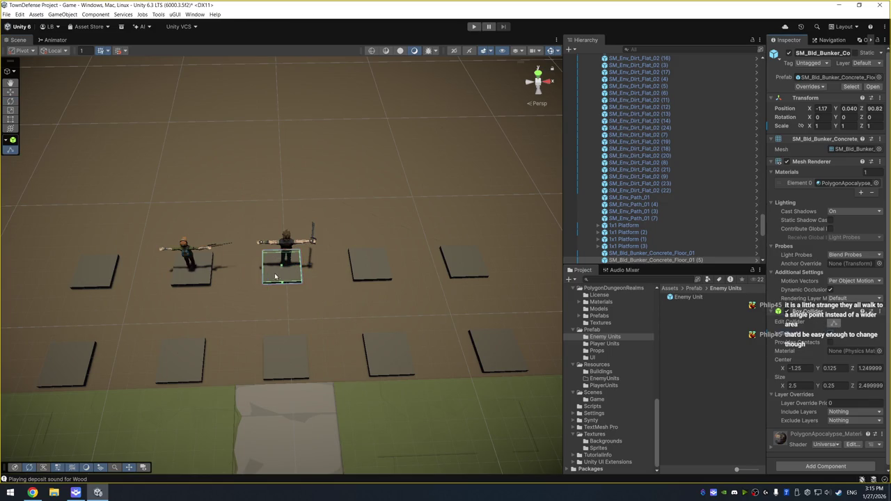
drag(263, 270, 73, 272)
drag(320, 268, 488, 265)
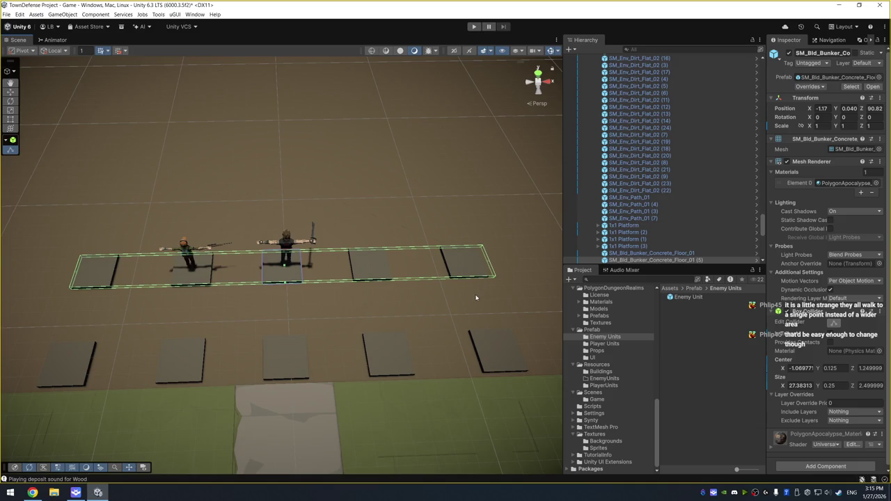
drag(476, 298, 722, 217)
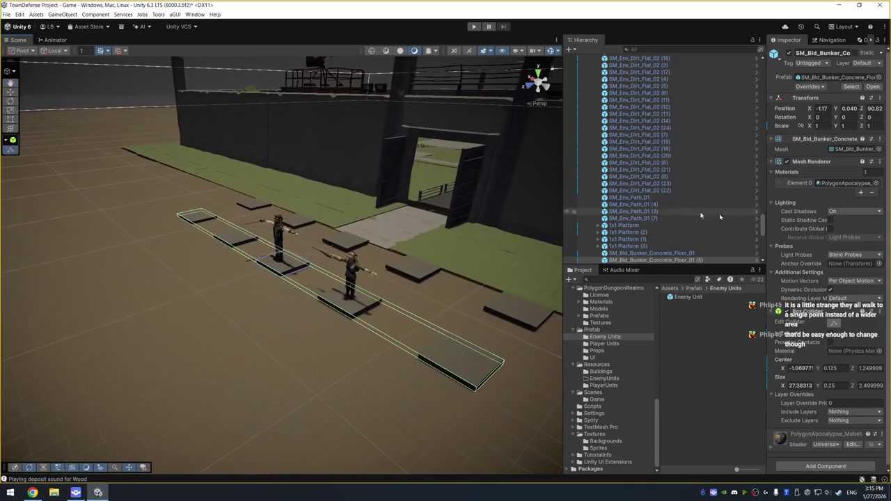
mouse_move(426, 217)
mouse_down()
mouse_move(308, 258)
mouse_move(124, 277)
mouse_up()
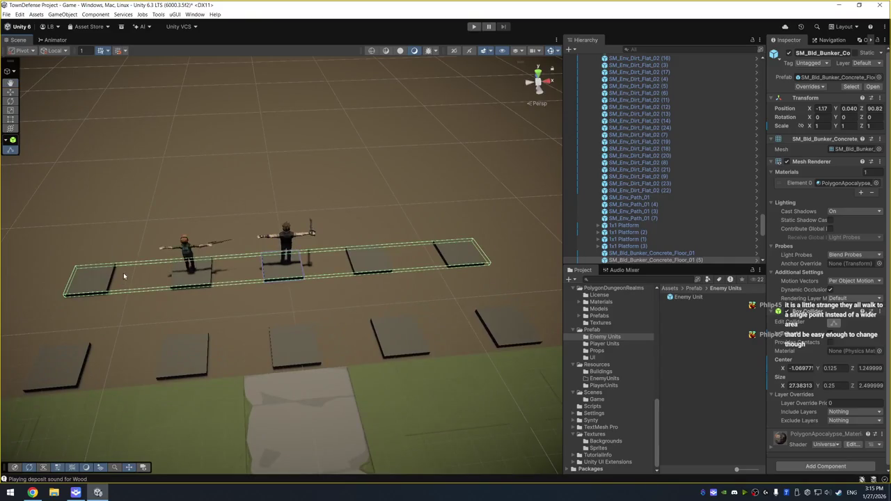
key(ctrl+z)
key(ctrl+z)
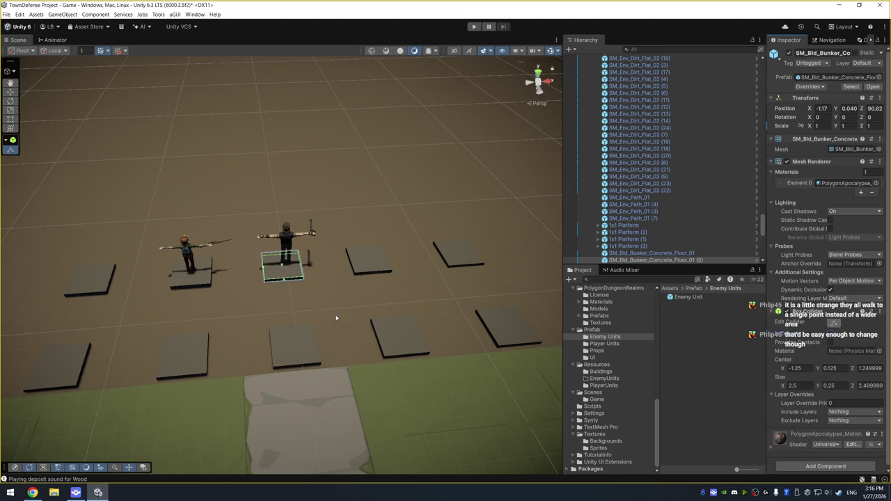
- Orbit and zoom the Scene view onto the Melee Machete and rifle units on their platforms
mouse_move(392, 314)
mouse_down()
mouse_move(213, 295)
mouse_move(358, 269)
mouse_move(258, 257)
mouse_up()
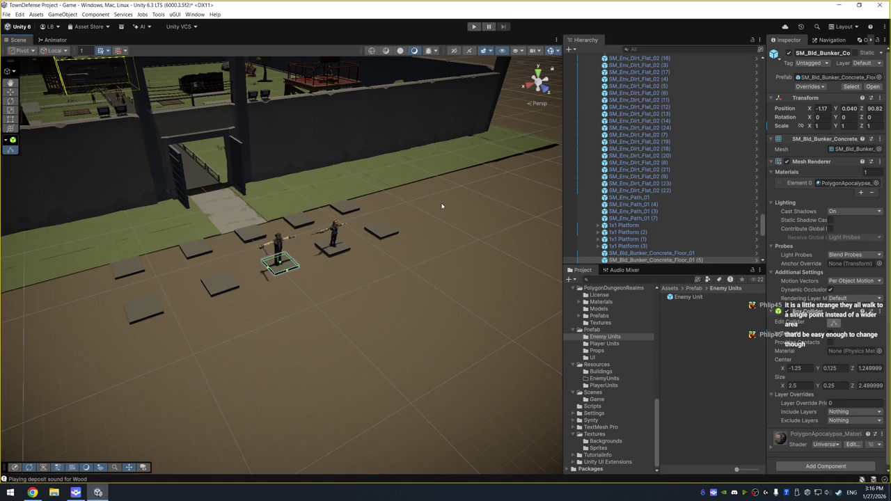
drag(240, 289, 369, 267)
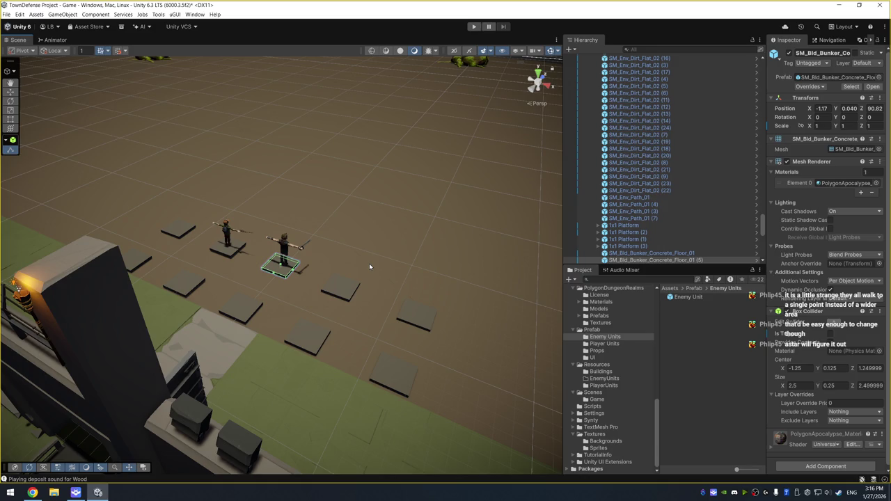
mouse_move(376, 228)
mouse_down()
mouse_move(352, 184)
mouse_move(360, 184)
mouse_up()
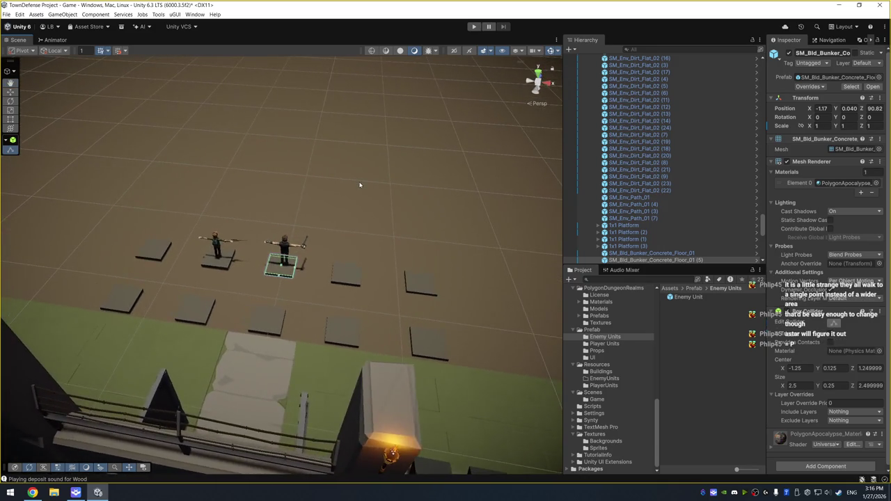
scroll(360, 184, up, 2)
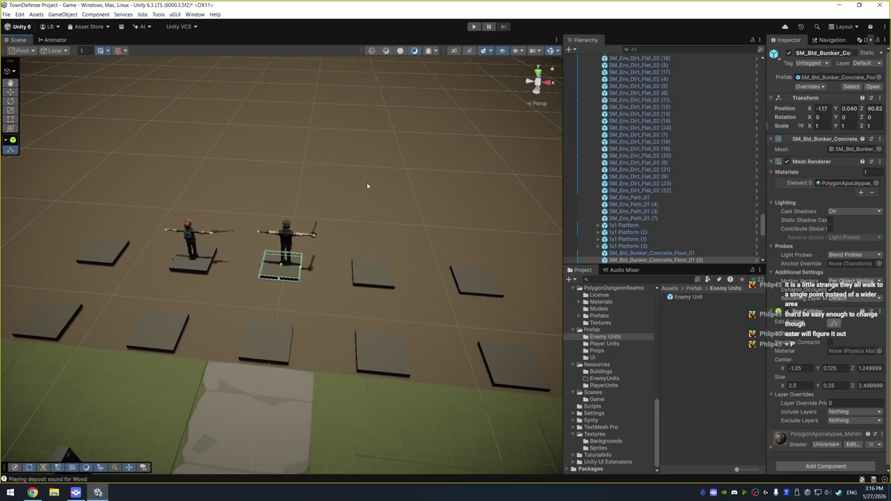
mouse_move(364, 188)
mouse_down()
mouse_move(313, 158)
mouse_move(349, 231)
mouse_move(306, 209)
mouse_move(264, 212)
mouse_move(327, 223)
mouse_up()
- Select the melee hero unit and orbit to a front view of it
click(297, 223)
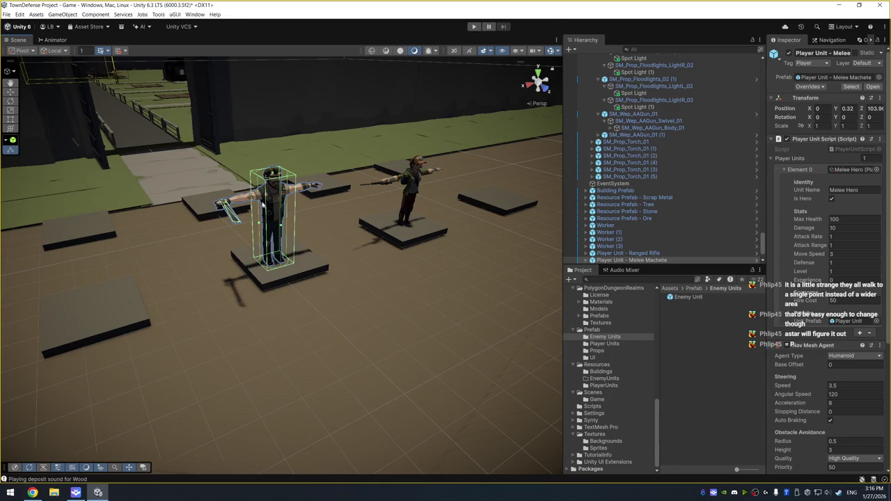
drag(157, 140, 327, 167)
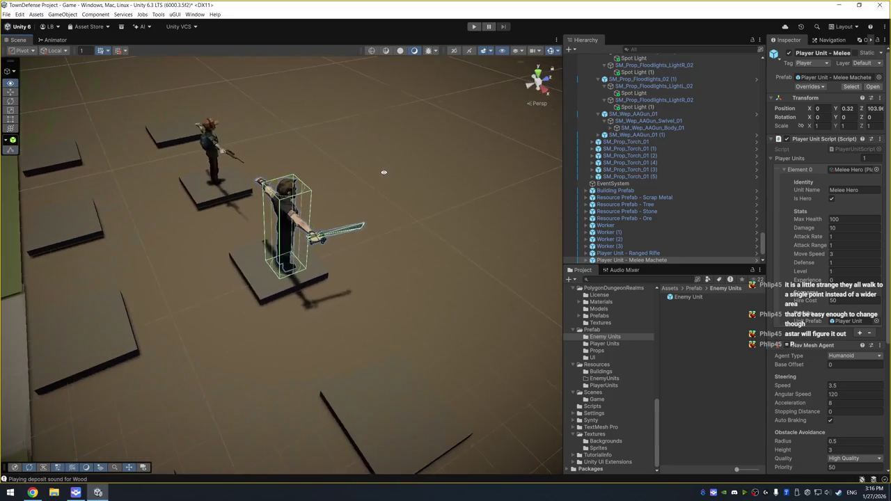
click(384, 171)
click(302, 217)
drag(302, 217, 277, 259)
key(w)
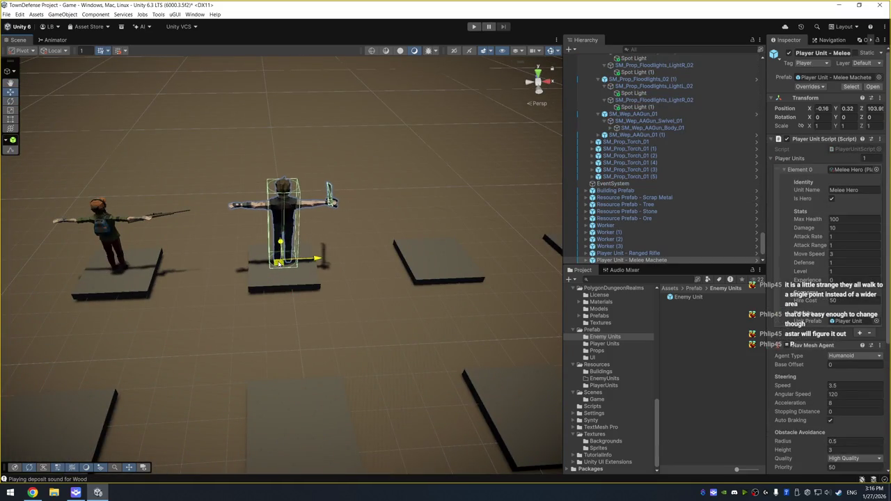
- Frame the ranged rifle unit in the view, then frame the AA gun on the watchtower
click(115, 241)
key(f)
drag(225, 195, 268, 128)
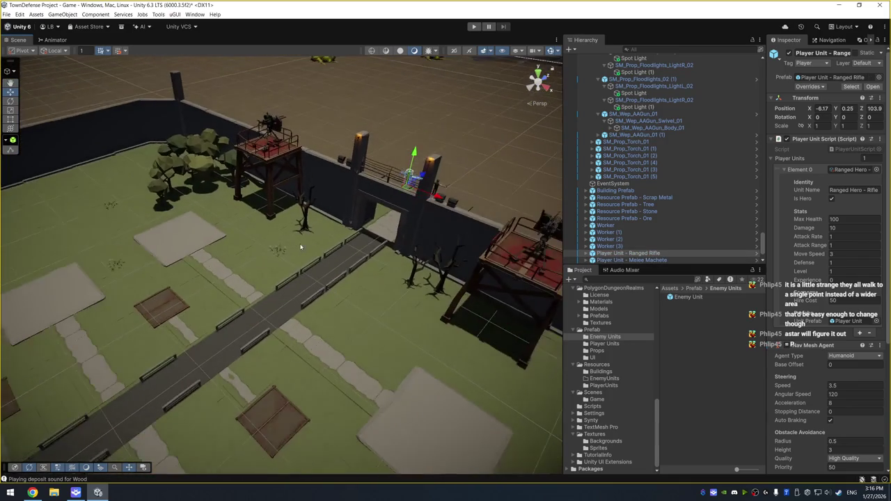
click(268, 129)
key(f)
- Select the middle green blob bush and open the Wasteland FX prefabs folder
mouse_move(444, 149)
mouse_down()
mouse_move(367, 209)
mouse_move(364, 177)
mouse_up()
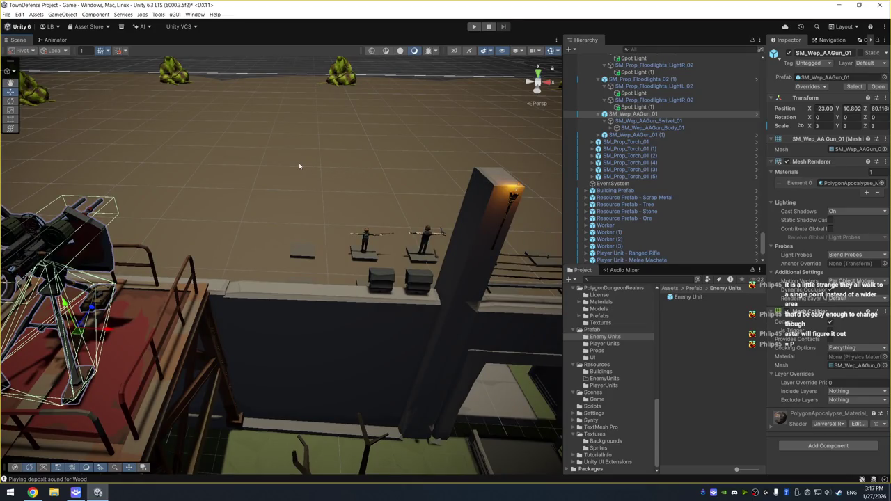
drag(349, 183, 392, 152)
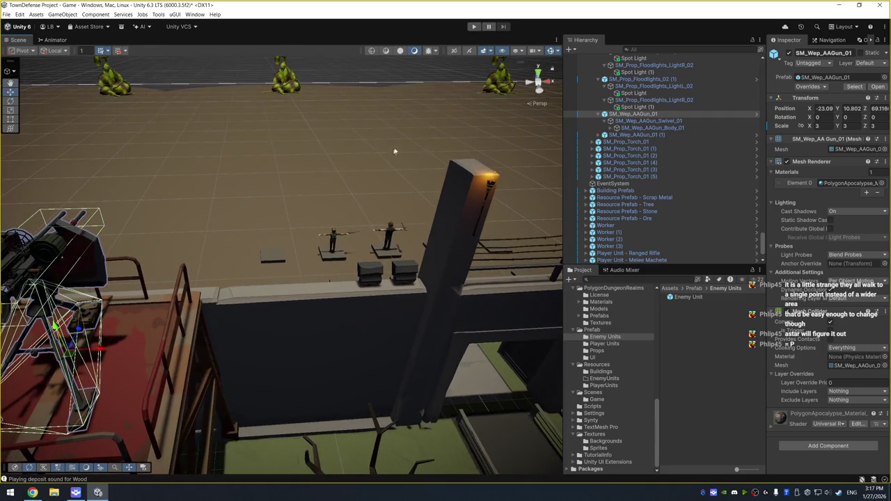
click(288, 84)
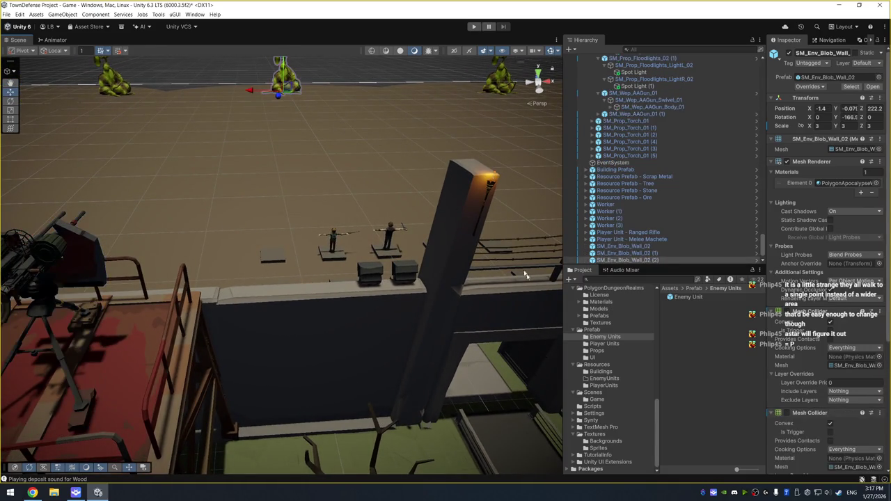
scroll(619, 387, up, 5)
scroll(617, 341, up, 3)
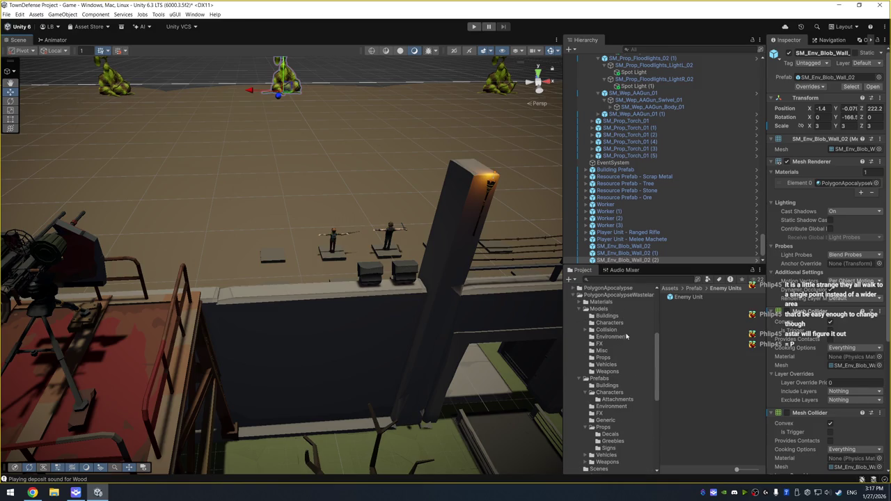
click(627, 413)
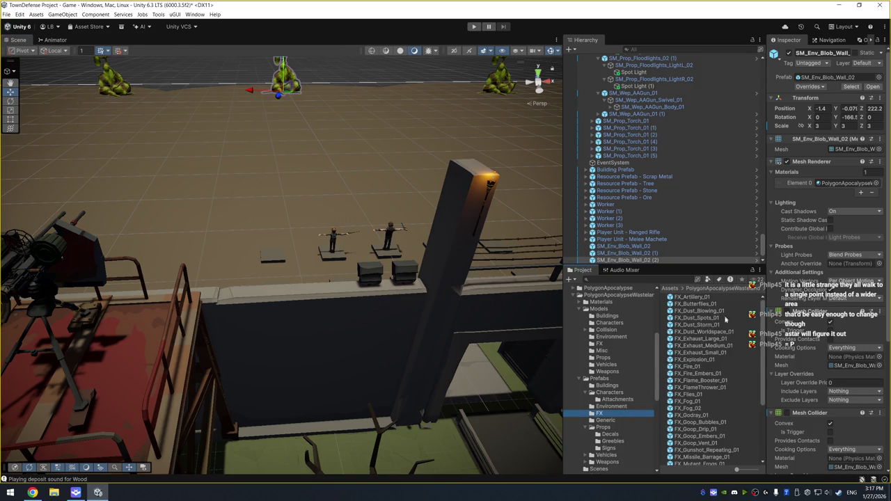
- Inspect the FX_Goop_Bubbles effect prefabs and step through the Wasteland Oasis materials
scroll(620, 384, down, 5)
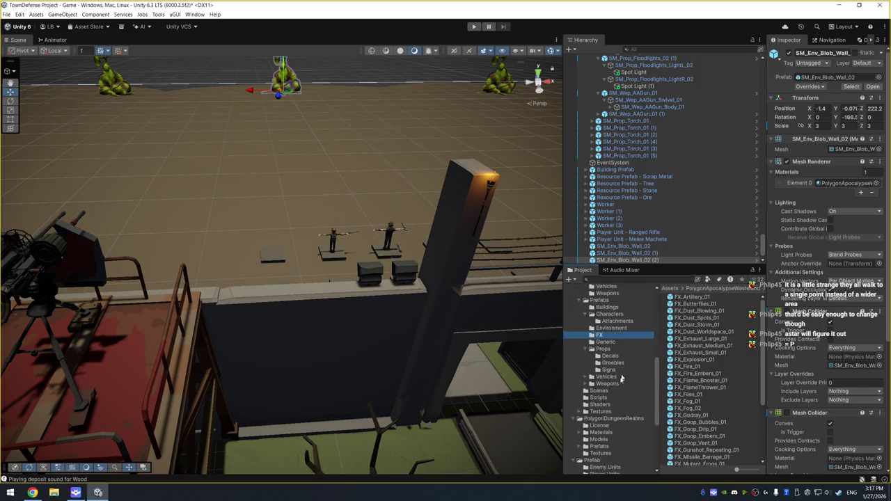
click(703, 424)
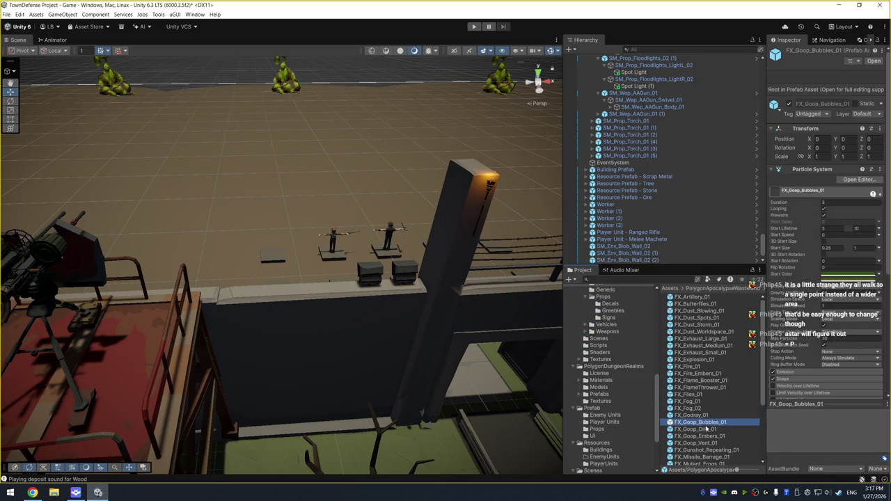
click(705, 429)
double_click(705, 430)
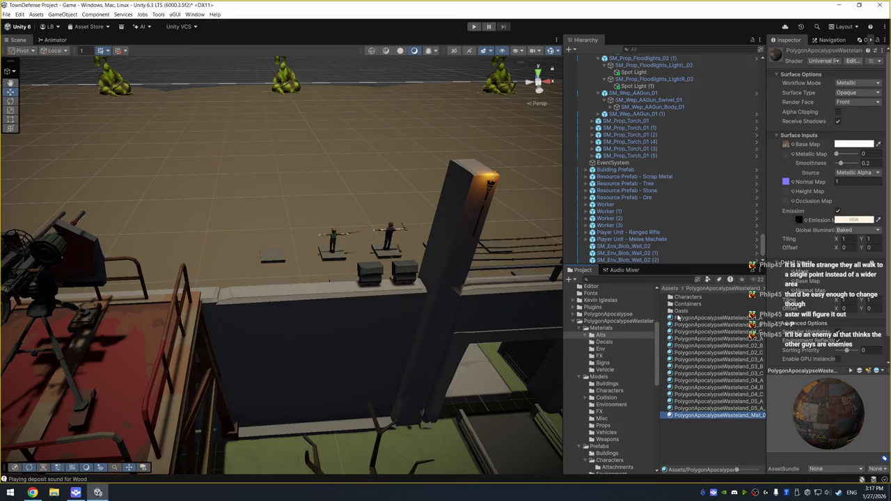
double_click(682, 312)
click(705, 307)
key(Down)
key(Down)
key(Down)
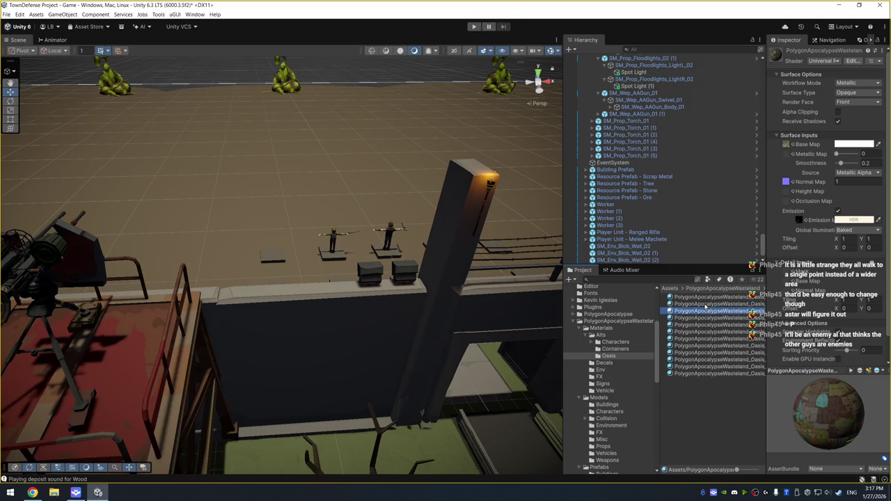
key(Up)
key(Up)
key(Up)
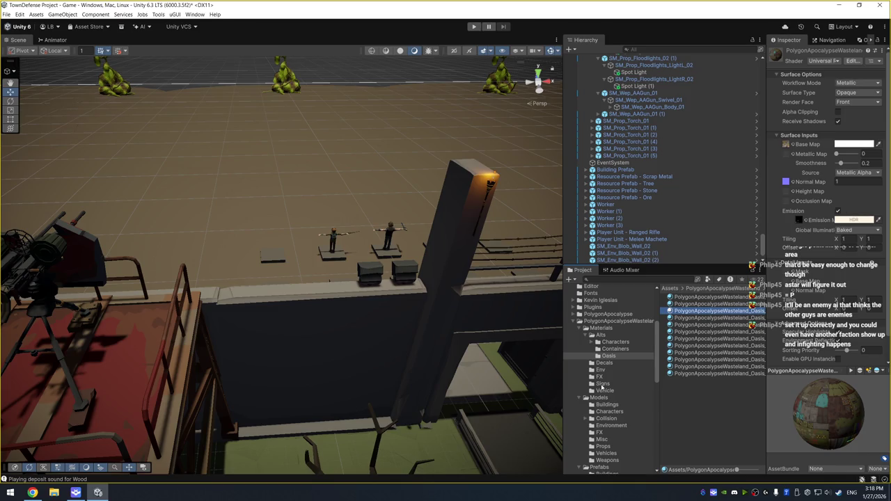
- Look over the Containers materials, then expand the PolygonApocalypse package folder
click(619, 348)
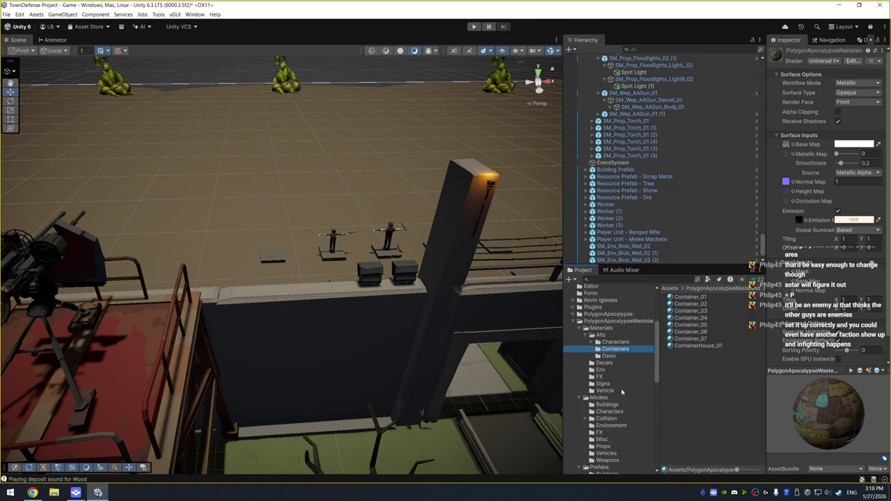
scroll(626, 417, down, 3)
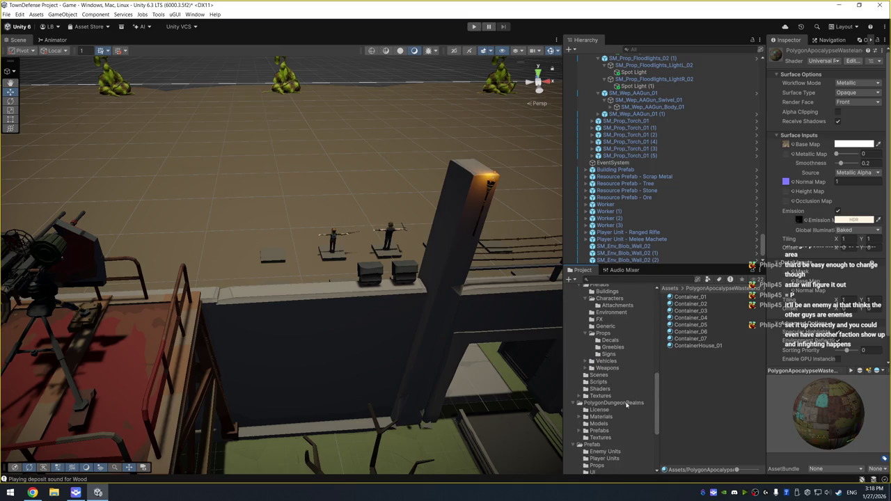
scroll(627, 404, up, 10)
double_click(621, 418)
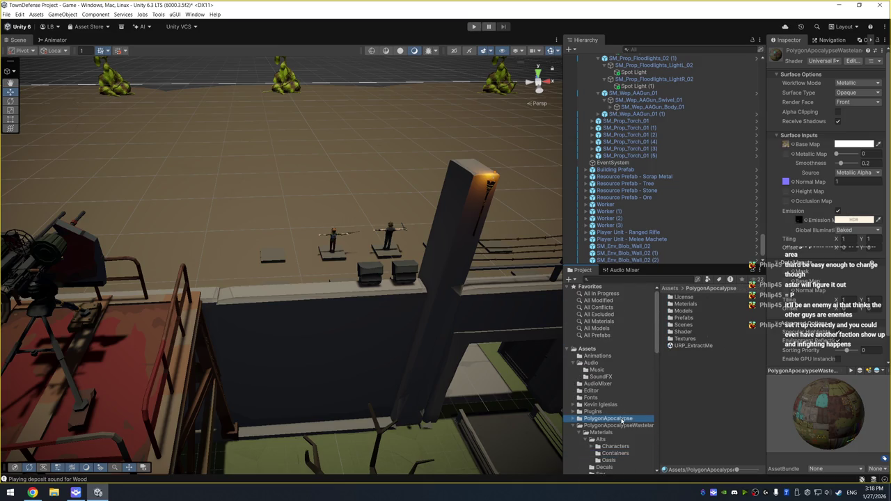
- Open the PolygonApocalypse Materials folder and inspect its first materials down to the vehicle one
click(613, 425)
scroll(621, 419, down, 5)
click(621, 380)
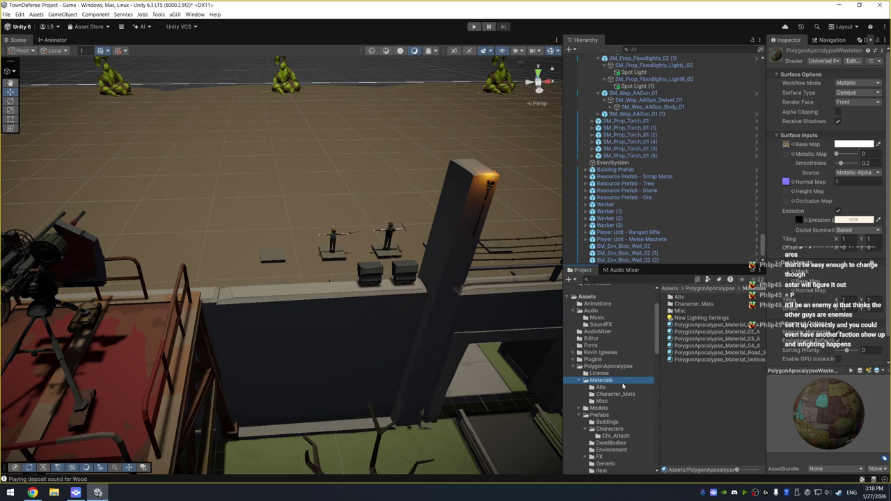
click(735, 324)
key(Down)
key(Down)
key(Down)
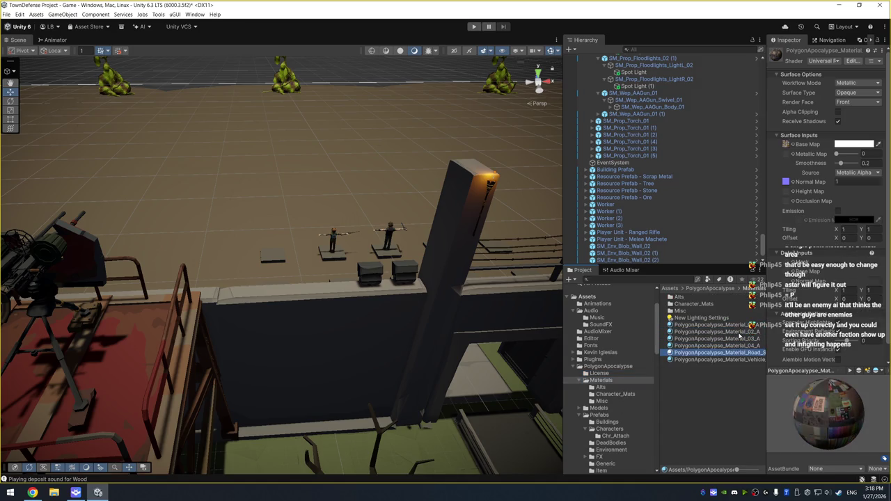
- Inspect the Alts materials, including the blood shader, and the Character_Mats materials
click(609, 387)
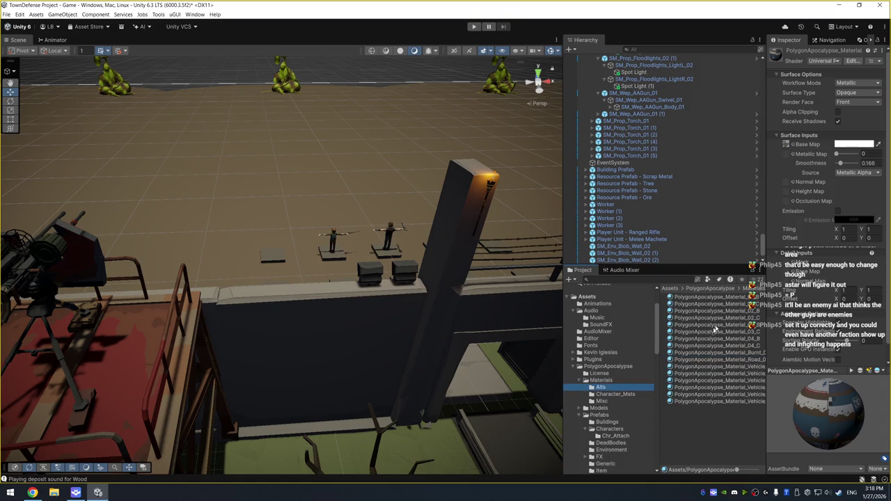
click(733, 317)
click(724, 331)
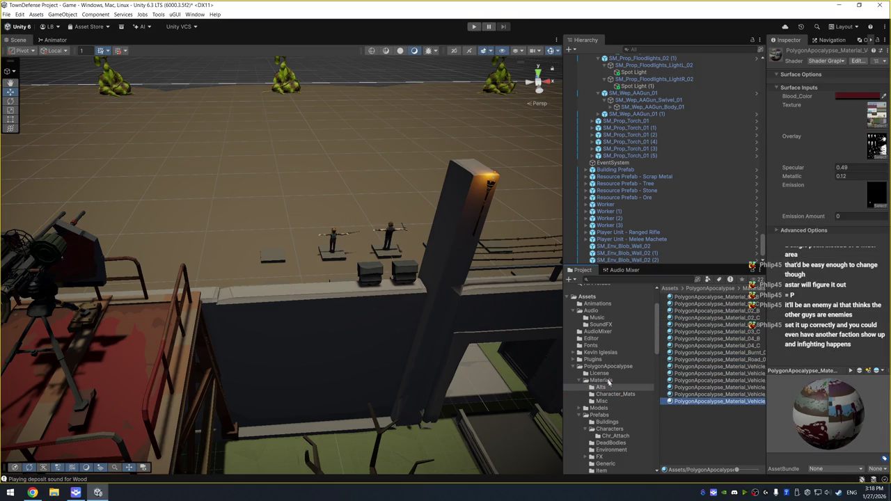
click(615, 394)
click(740, 298)
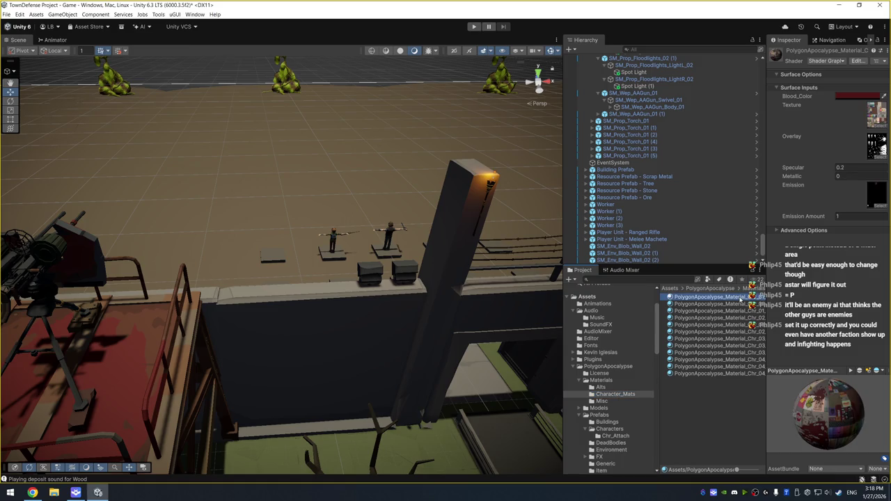
click(717, 325)
- Inspect the Misc materials, from a background material to PolygonApocalypse_Water
click(717, 373)
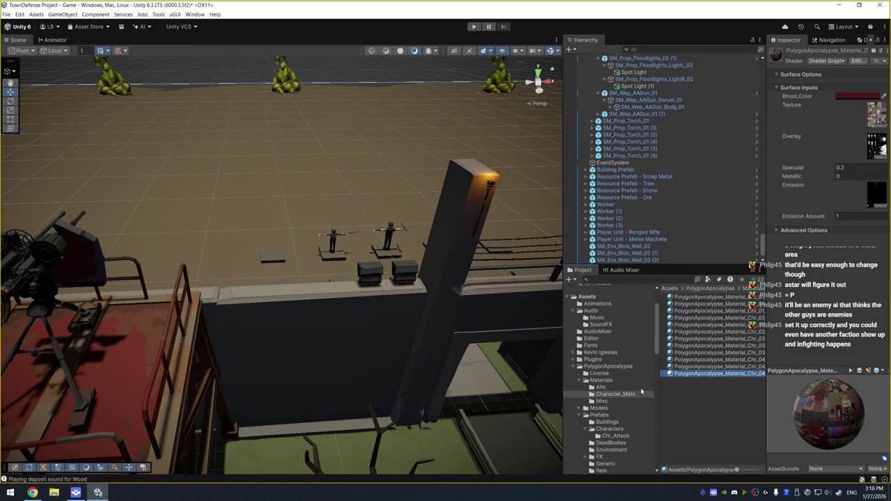
click(601, 402)
click(734, 303)
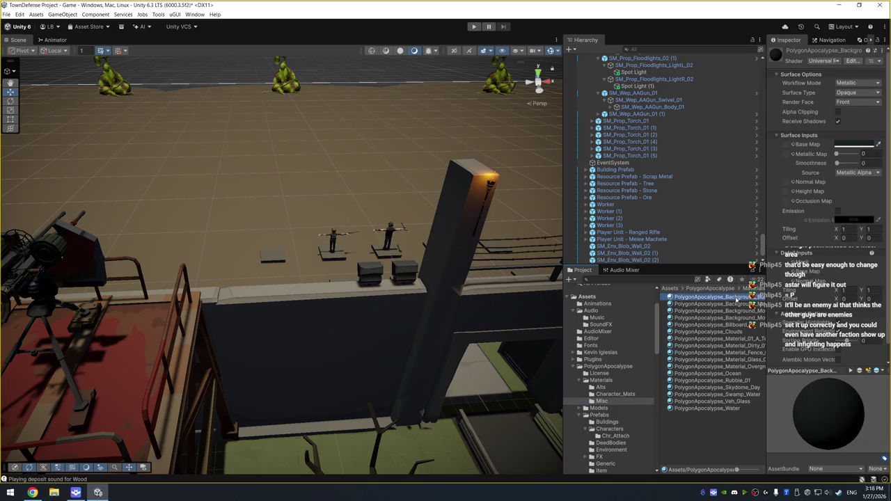
key(Down)
key(Down)
key(Down)
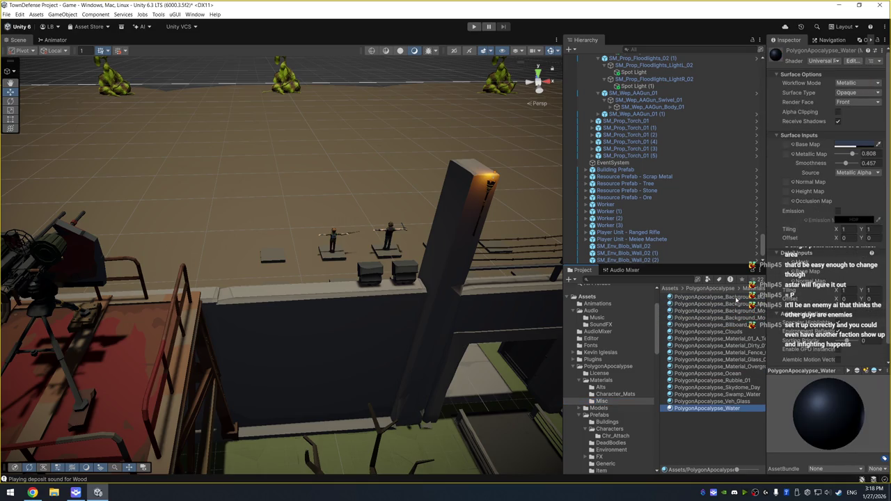
scroll(606, 400, down, 3)
- Step through the Wasteland Materials from Glass_01 to Triplanar_02, then the Wasteland Alts materials
click(600, 447)
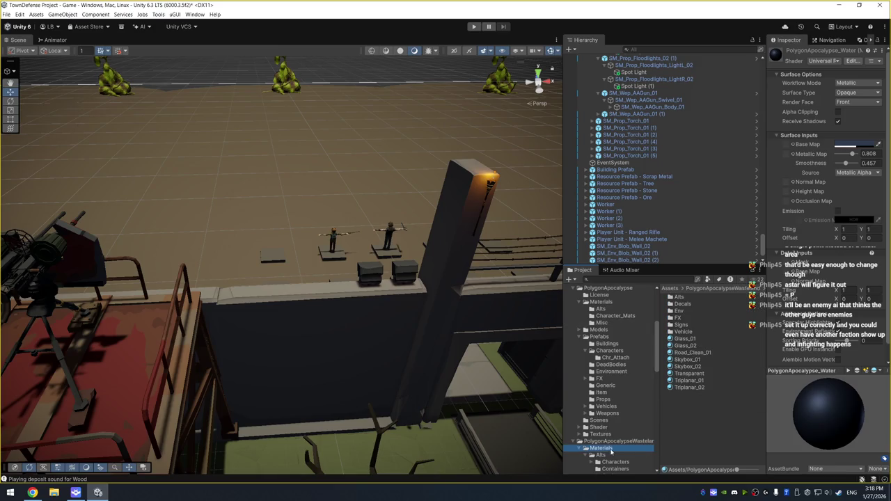
click(714, 339)
key(Down)
key(Down)
key(Down)
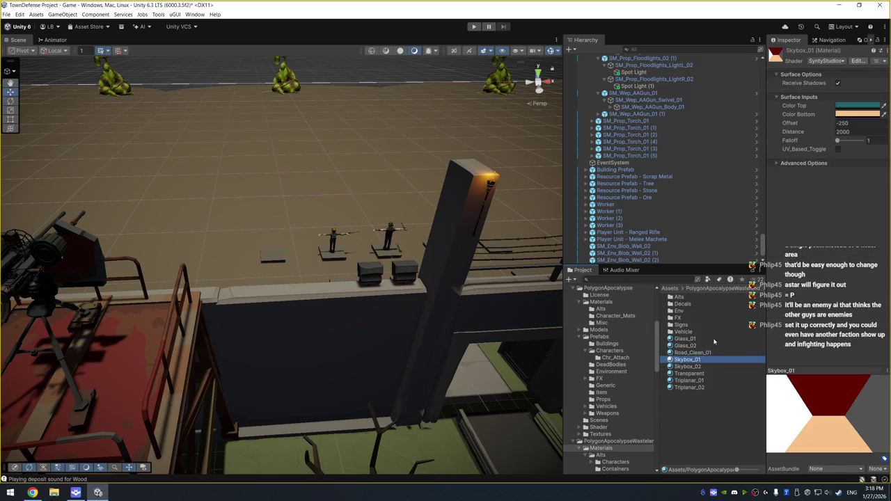
scroll(621, 425, down, 3)
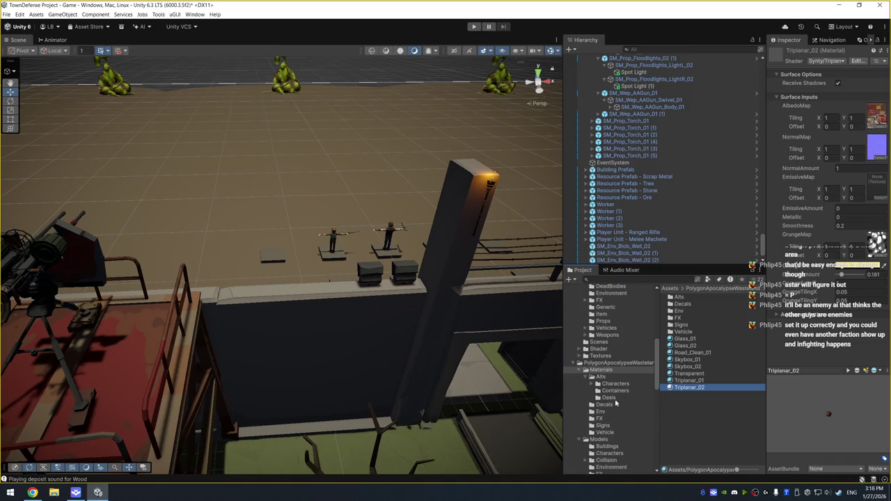
click(613, 377)
click(720, 326)
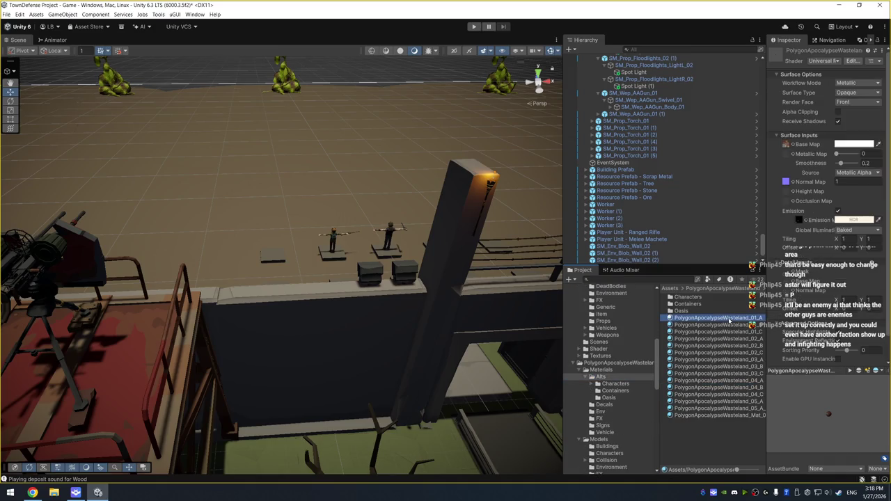
key(Down)
key(Down)
key(Down)
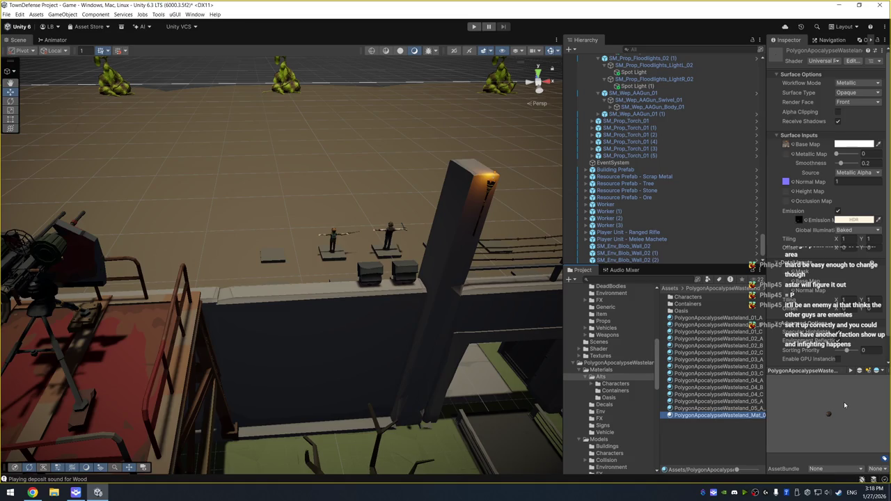
- Inspect the Alpha character materials, then select a Light character material
click(616, 384)
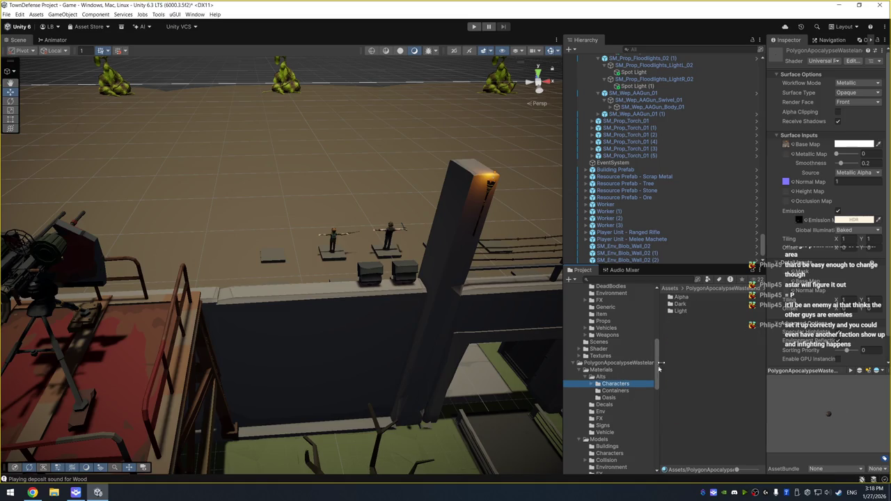
key(Right)
key(Down)
click(744, 298)
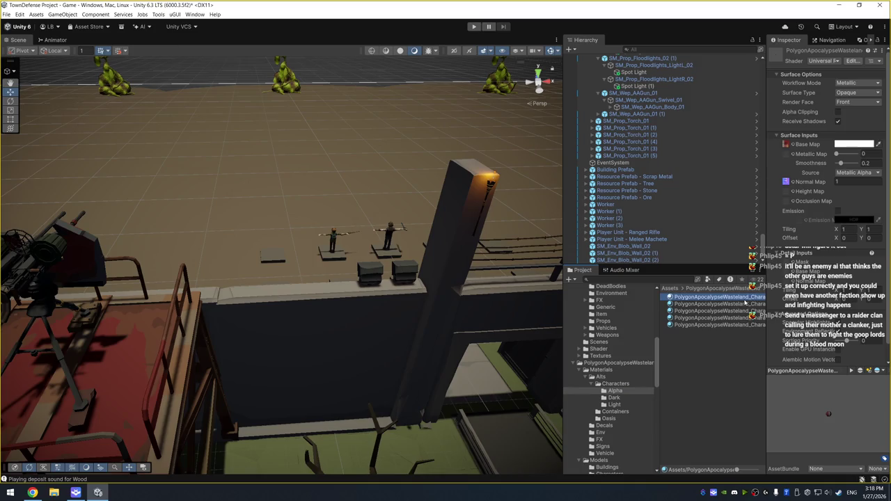
key(Down)
key(Down)
key(Down)
key(Down)
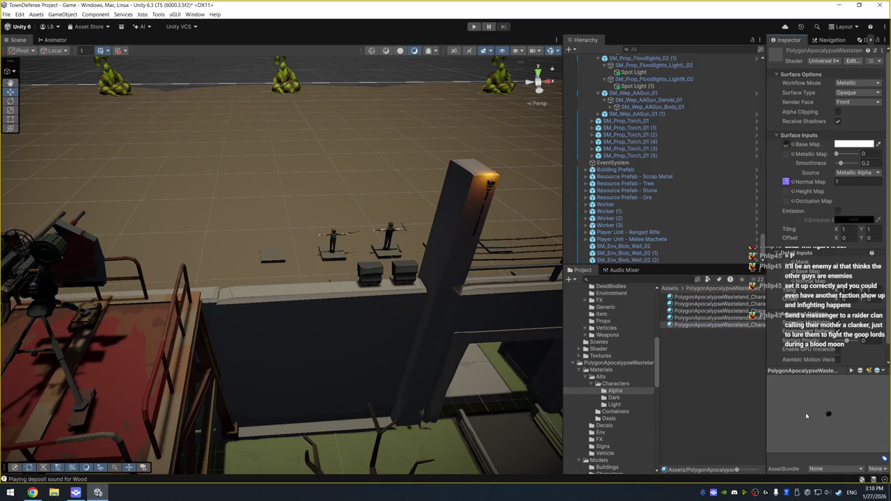
click(613, 404)
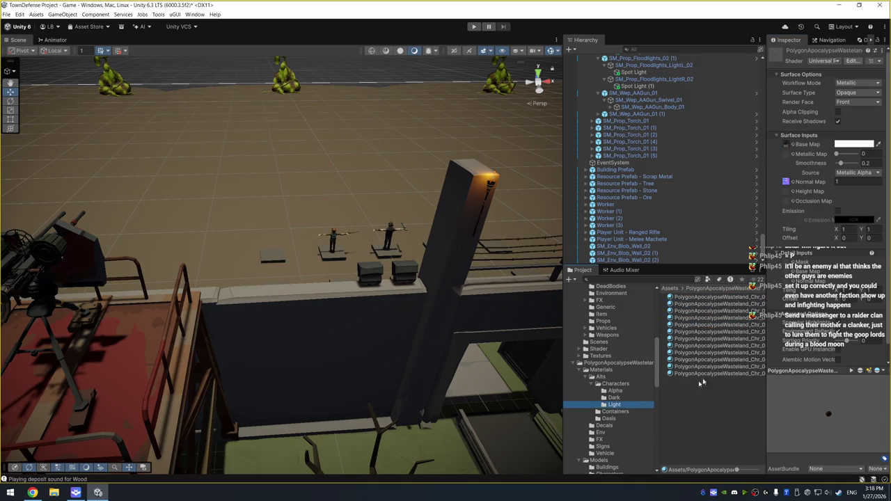
click(751, 346)
key(Up)
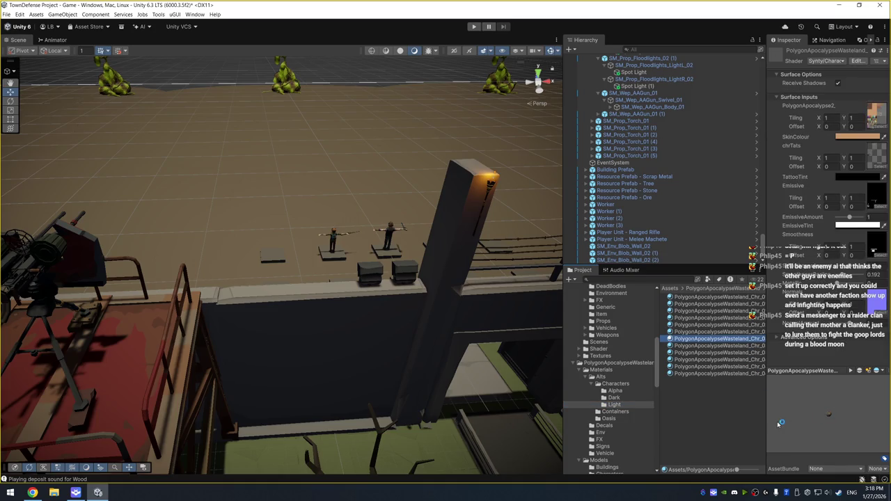
- Check the material preview's reflection probe choice without changing it
click(839, 363)
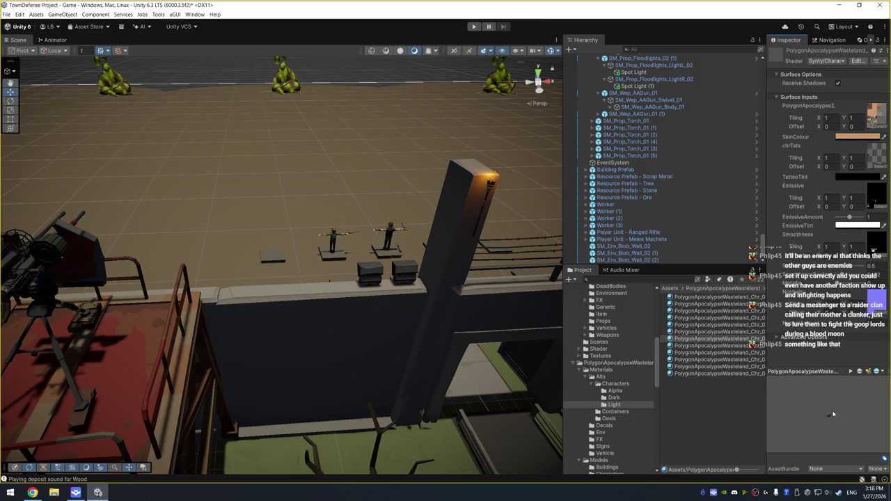
click(883, 372)
click(868, 384)
- Browse the Dark, Alpha, Light and Containers folders, then step through the Oasis materials
click(621, 398)
click(616, 391)
click(615, 404)
click(623, 412)
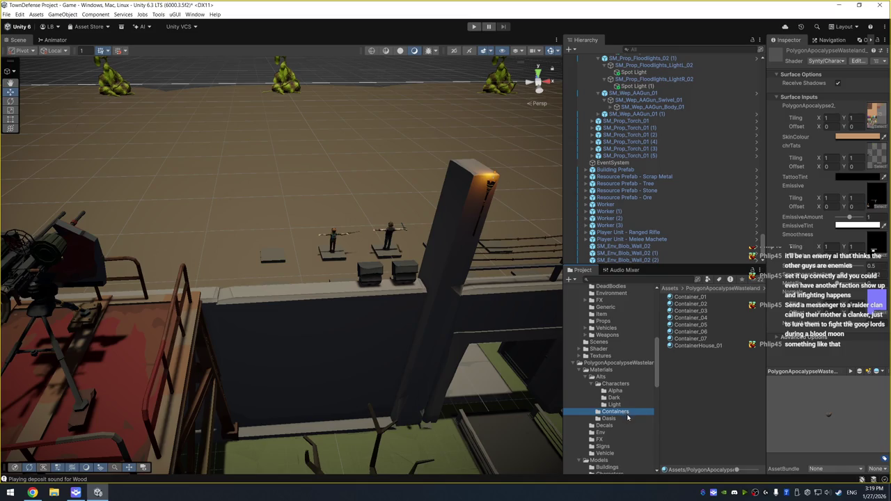
click(624, 419)
click(736, 318)
key(Up)
key(Up)
key(Up)
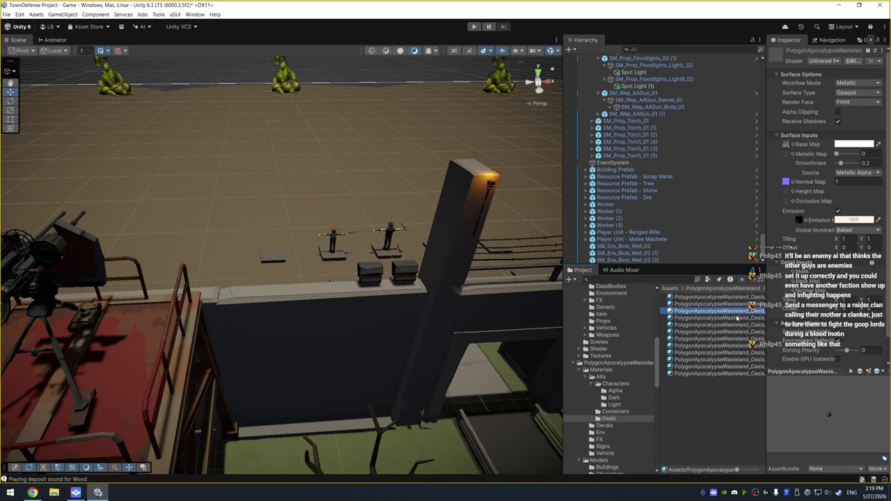
key(Down)
key(Down)
key(Down)
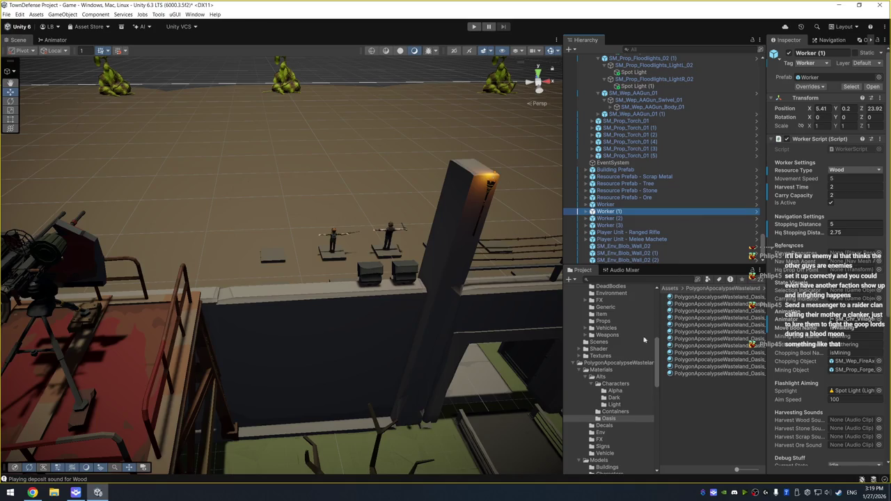
- Enlarge the material preview, check its options unchanged, and show the Env materials
mouse_move(854, 380)
mouse_down()
mouse_move(854, 350)
mouse_move(830, 378)
mouse_up()
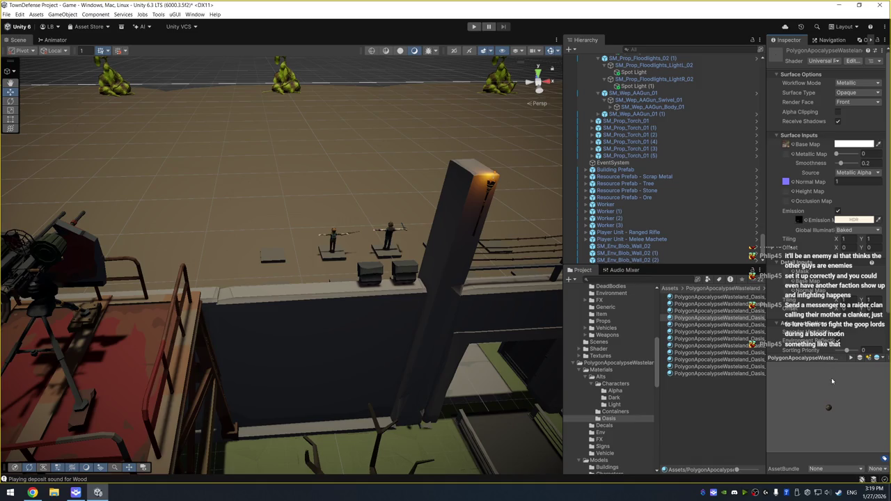
click(884, 357)
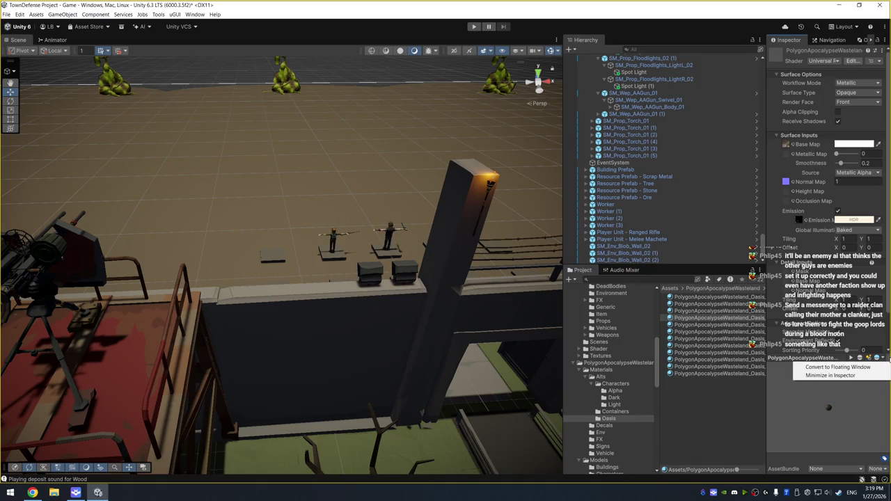
click(850, 376)
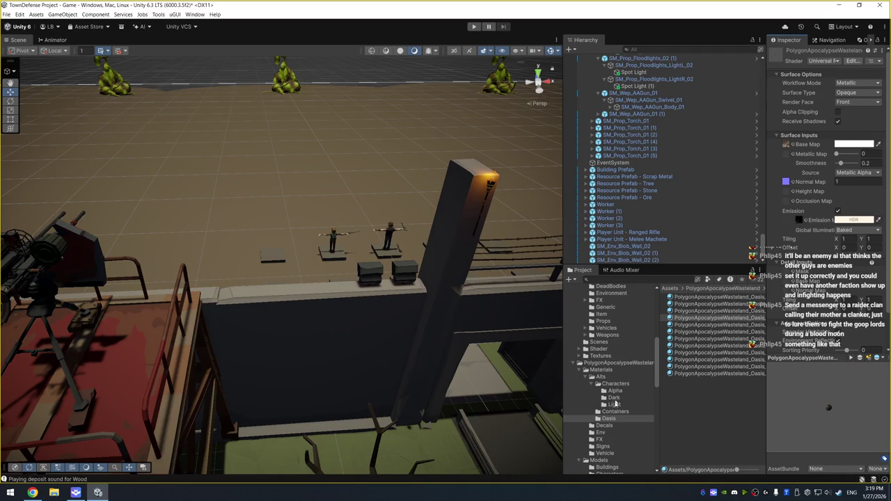
click(614, 432)
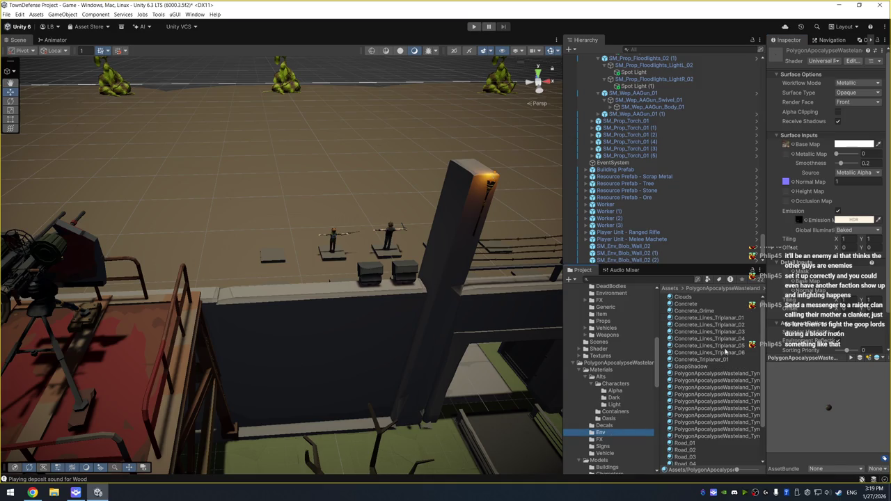
- Compare Synty_GoopShader_01 with _02 in the Env materials, leaving _02 shown in a widened Inspector
click(713, 366)
key(Up)
key(Up)
key(Up)
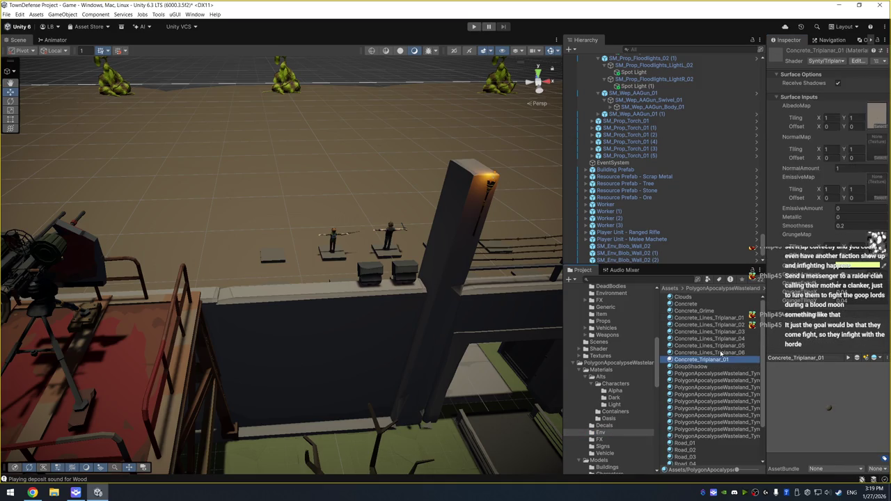
key(Down)
key(Down)
key(Down)
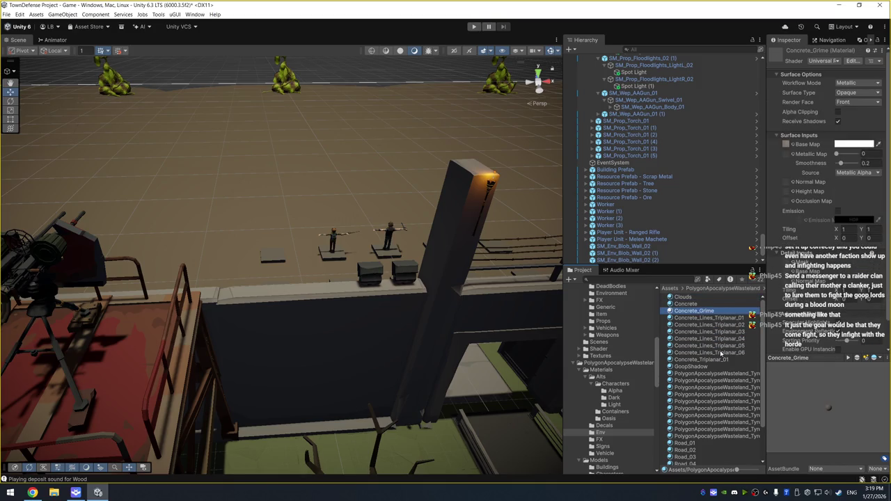
key(Up)
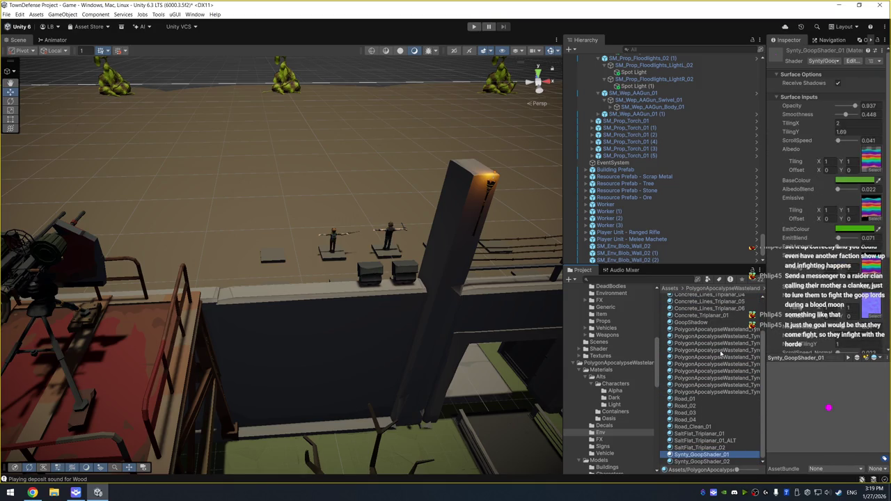
key(Down)
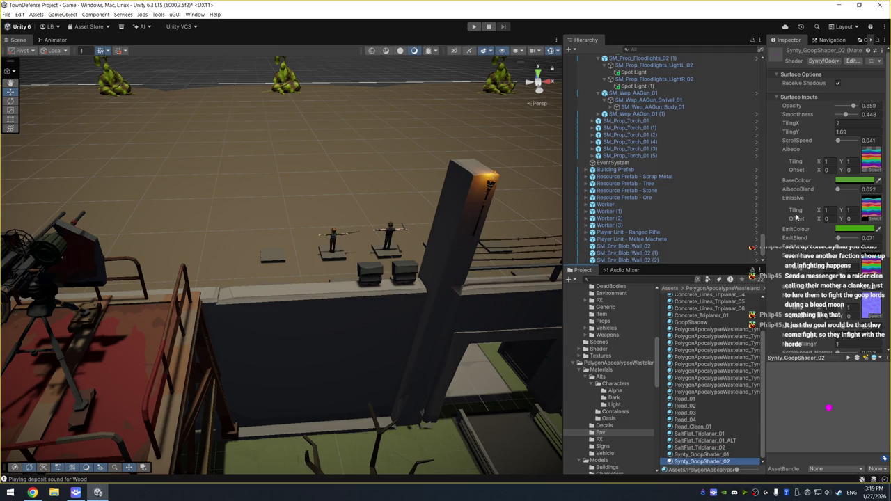
drag(765, 135, 704, 133)
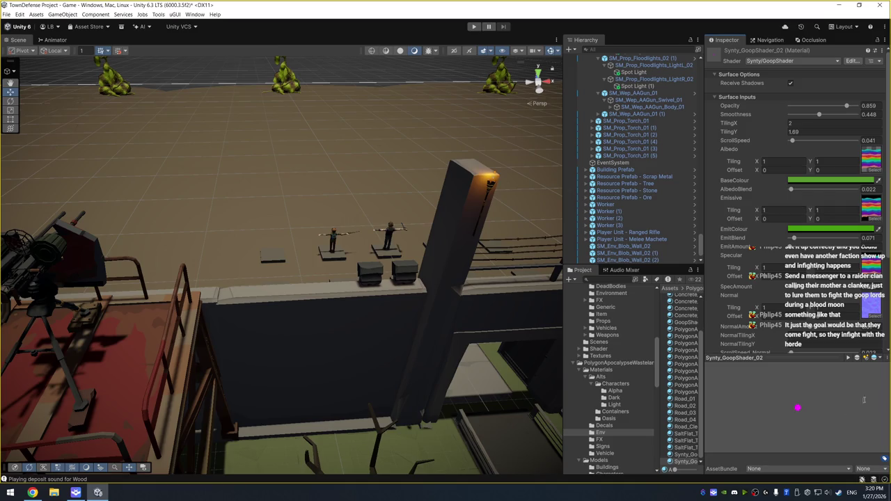
- Shrink the material preview and check the shader list without changing the shader
drag(816, 356, 815, 409)
scroll(811, 351, down, 3)
scroll(811, 352, up, 3)
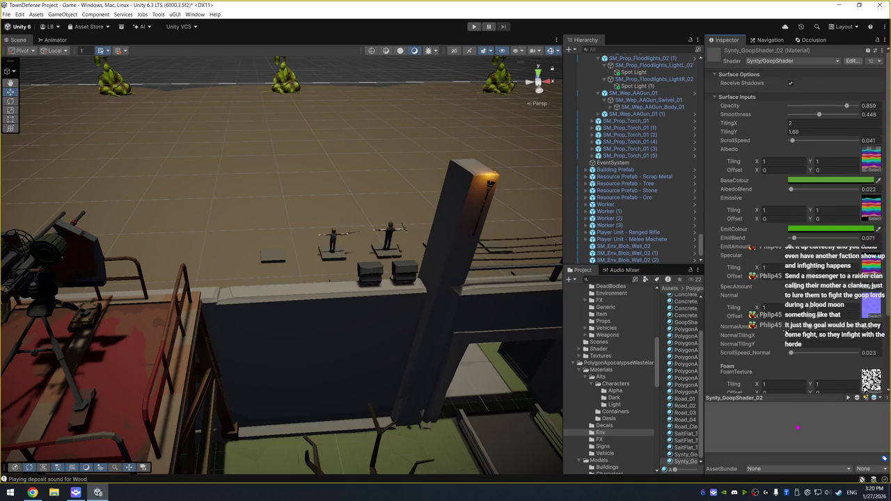
click(829, 62)
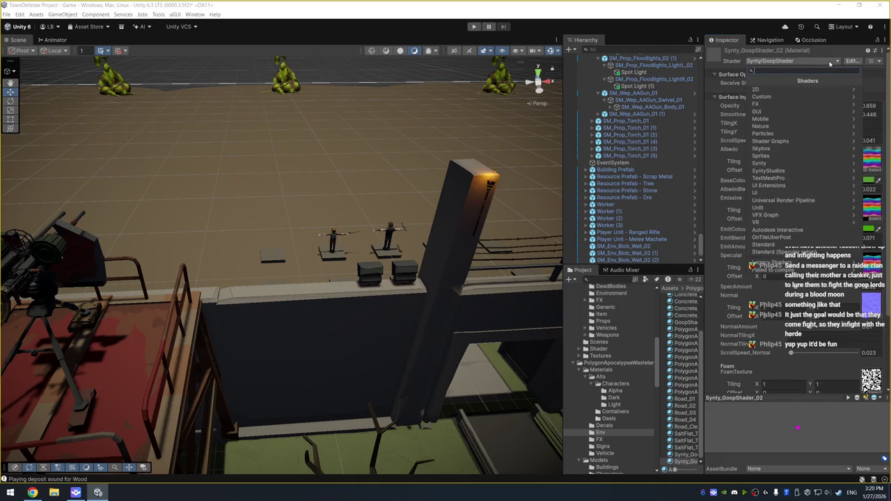
click(605, 433)
- Widen the asset list and step from GoopShadow down past the tyre-mark material to Road_02
click(659, 303)
drag(659, 303, 630, 303)
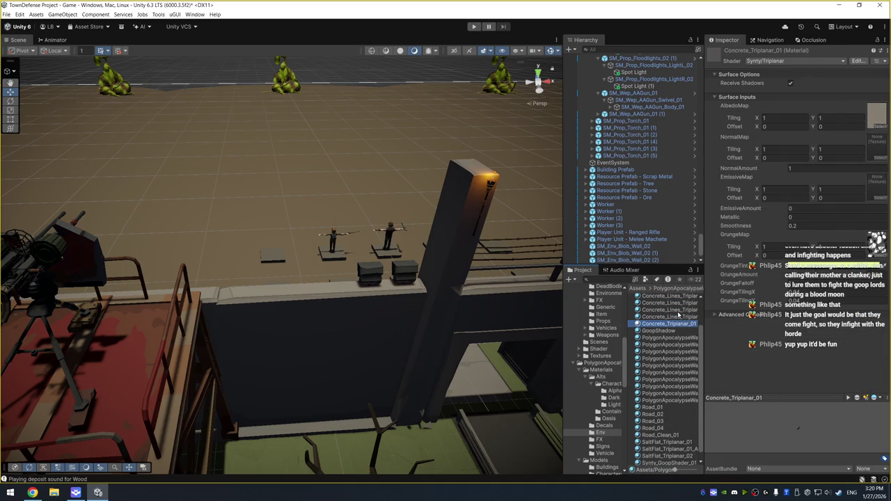
click(661, 330)
key(Down)
key(Down)
key(Down)
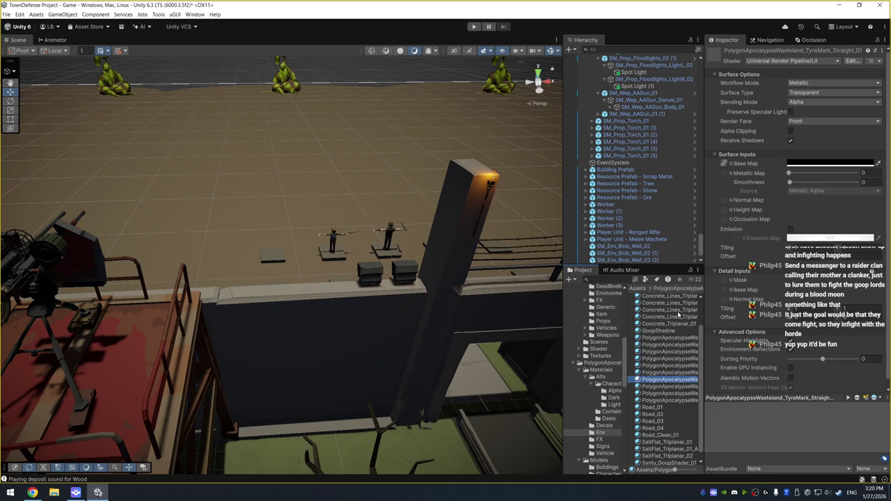
key(Down)
key(Down)
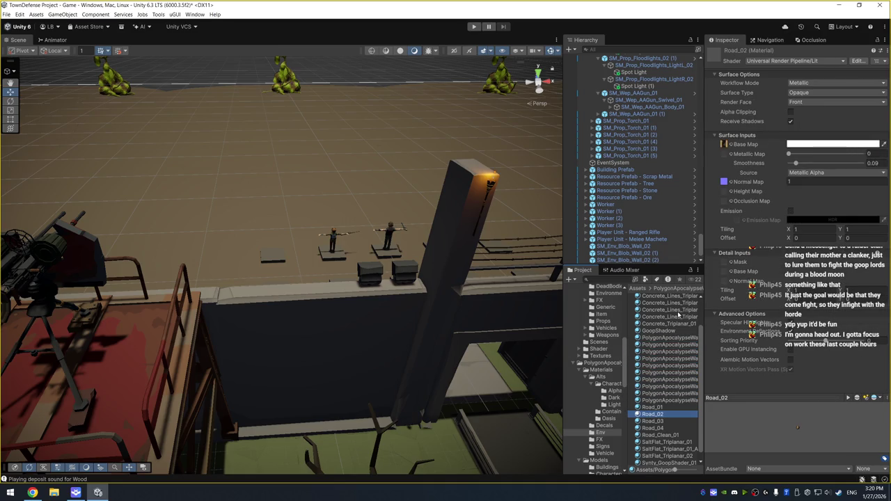